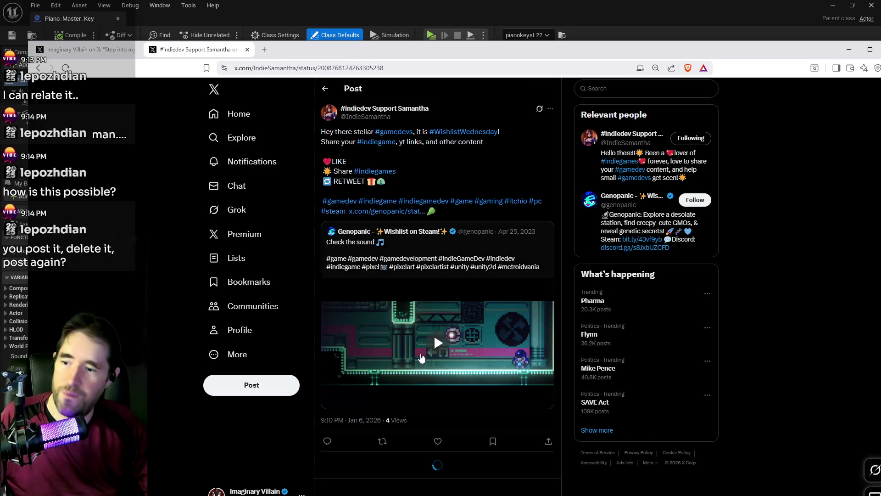
Reply to the open #WishlistWednesday post with a pasted game-post link, like it, and return to results
left_click(374, 466)
key("ctrl+v")
scroll(530, 450, "down", 2)
left_click(538, 414)
left_click(438, 371)
scroll(439, 370, "down", 3)
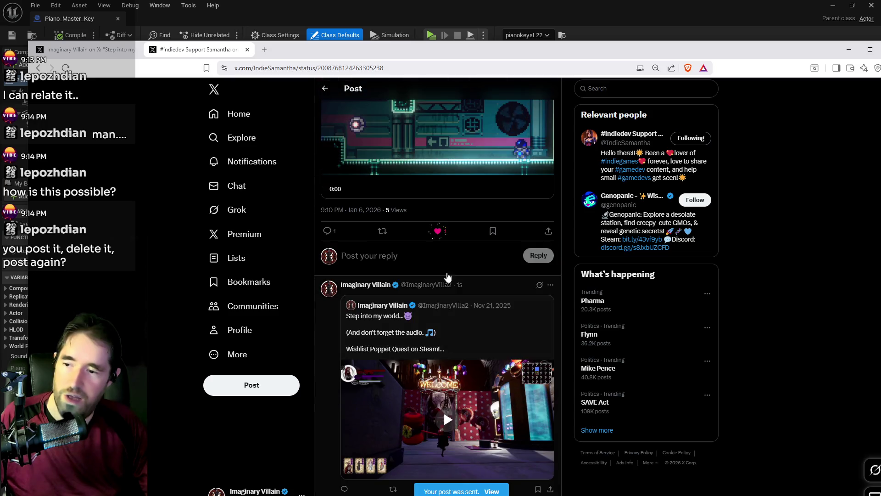
scroll(368, 229, "up", 2)
left_click(325, 89)
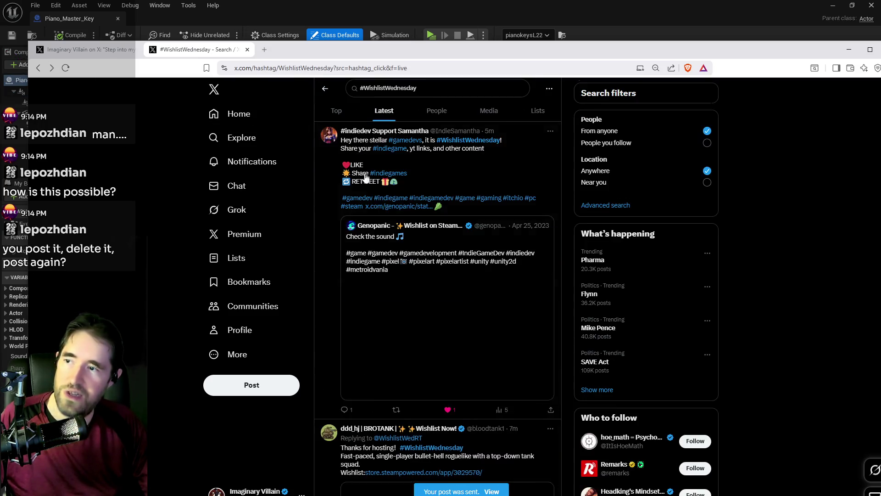
Reply to the Video Game Machine post with the pasted link, like it, and go back
scroll(414, 225, "down", 5)
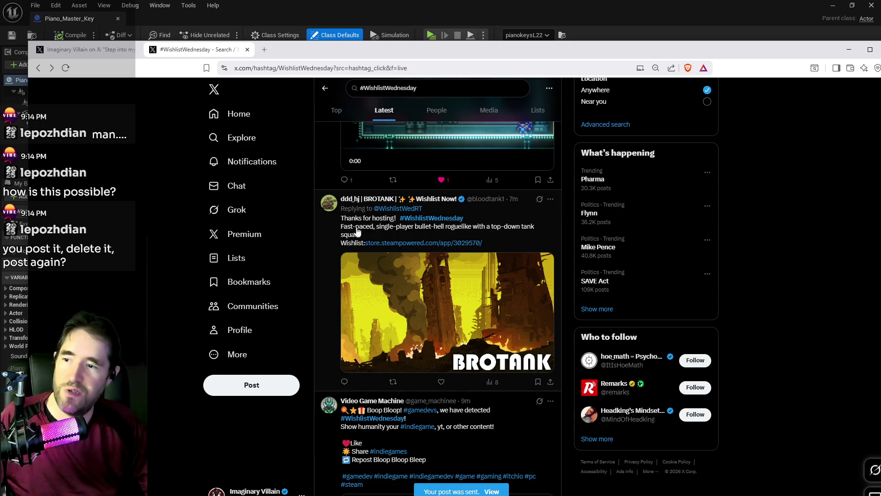
scroll(418, 211, "down", 5)
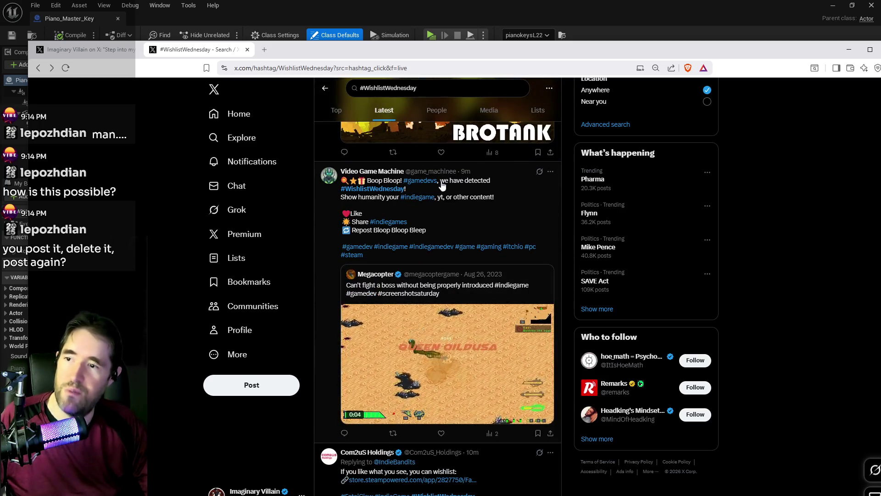
left_click(403, 197)
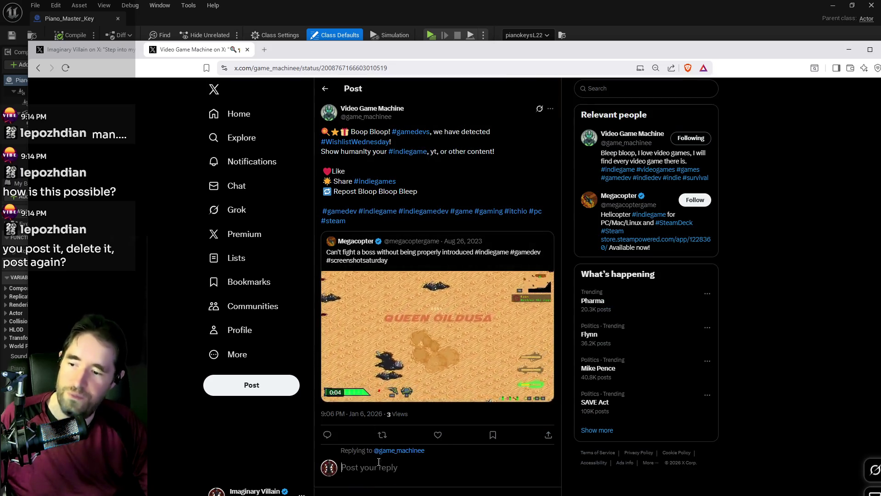
left_click(370, 459)
key("ctrl+v")
scroll(542, 460, "down", 1)
left_click(545, 458)
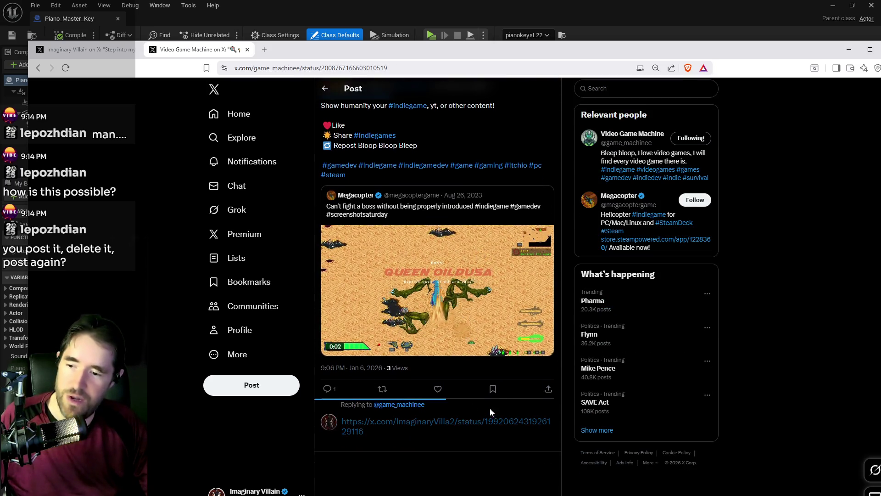
left_click(438, 388)
left_click(324, 90)
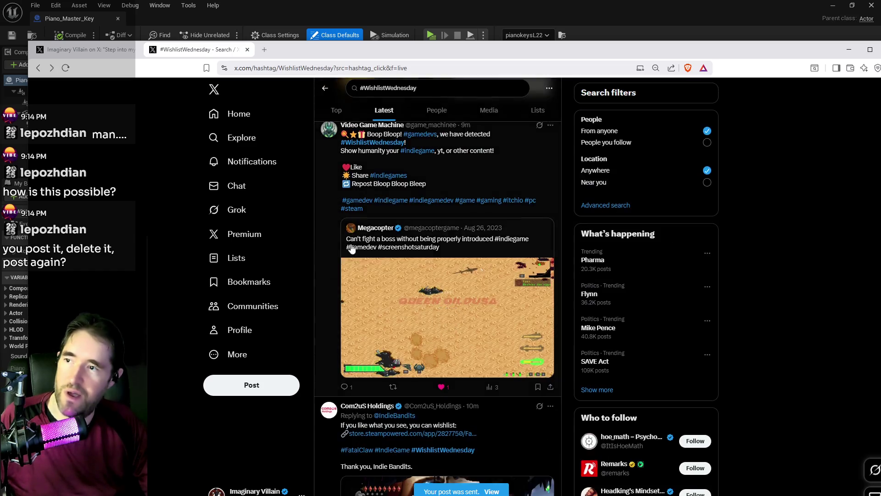
Scroll the hashtag feed and open X's Premium page
scroll(426, 116, "down", 5)
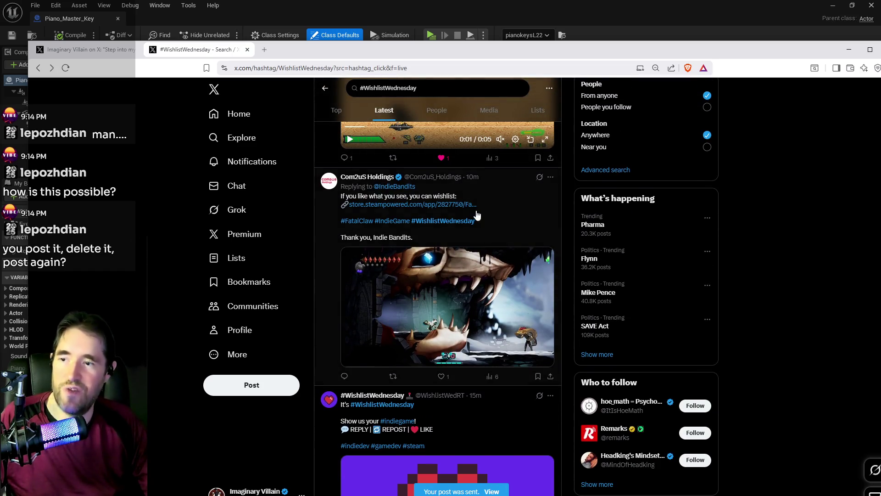
scroll(384, 239, "down", 1)
scroll(384, 240, "down", 10)
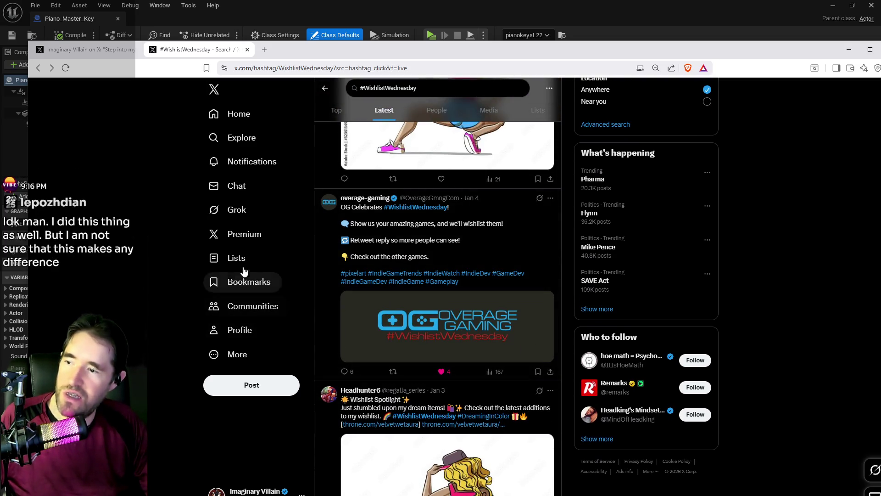
left_click(250, 236)
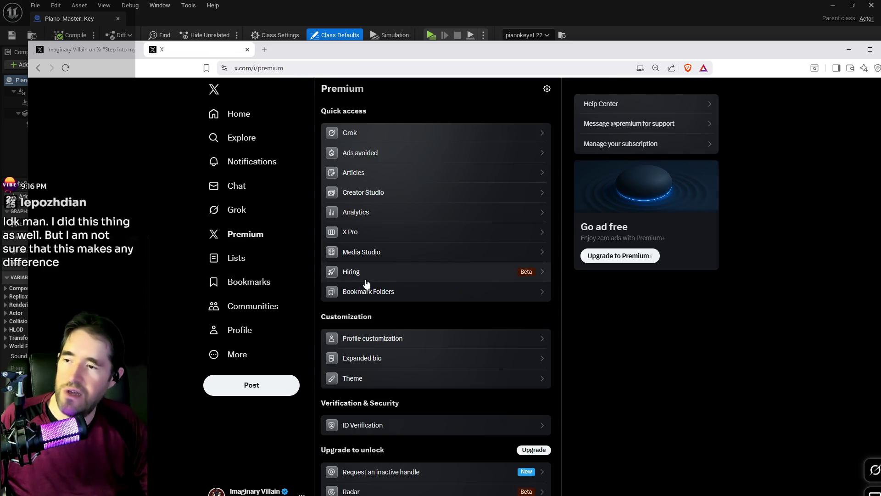
Open Analytics, view the profile in a second tab, then return to the impressions chart
left_click(369, 211)
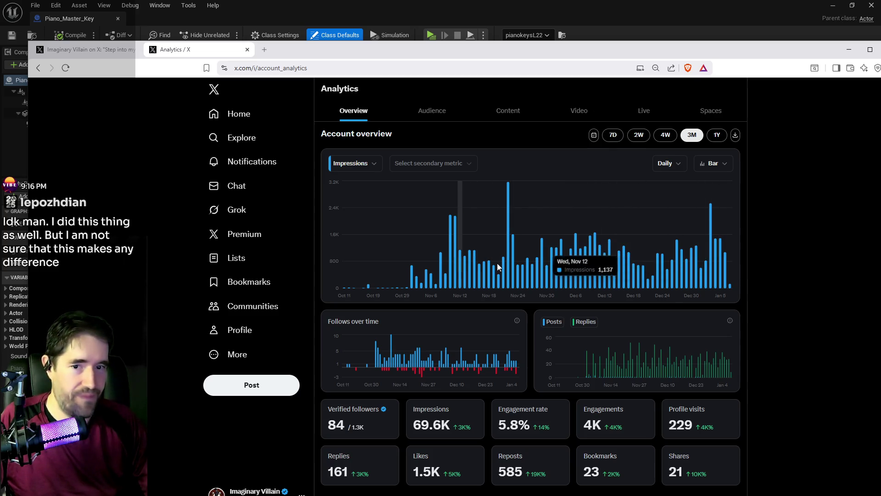
middle_click(238, 331)
left_click(290, 52)
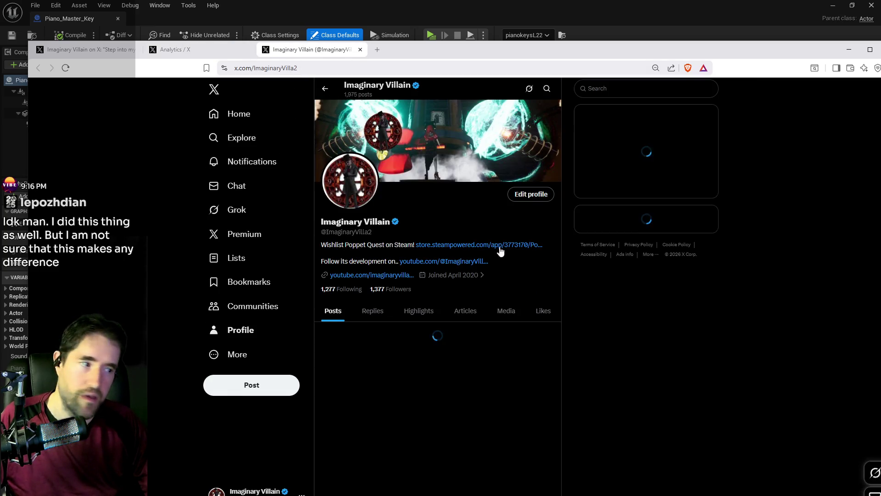
scroll(458, 330, "down", 10)
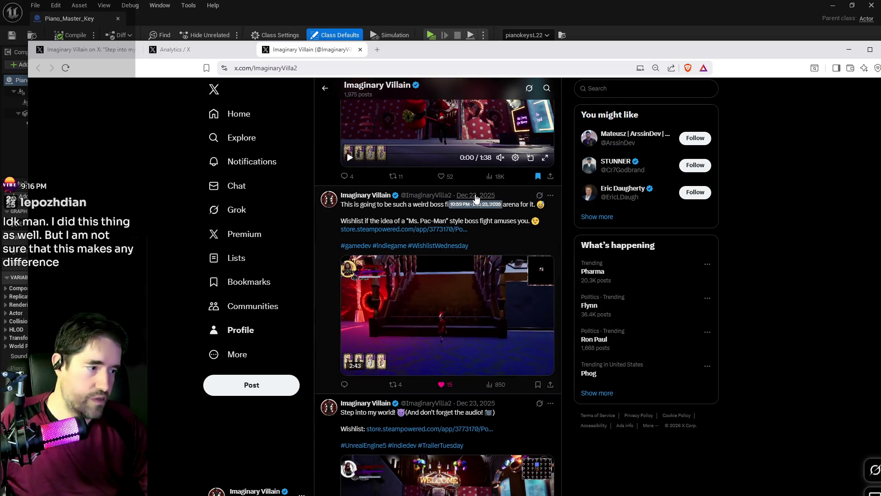
left_click(185, 50)
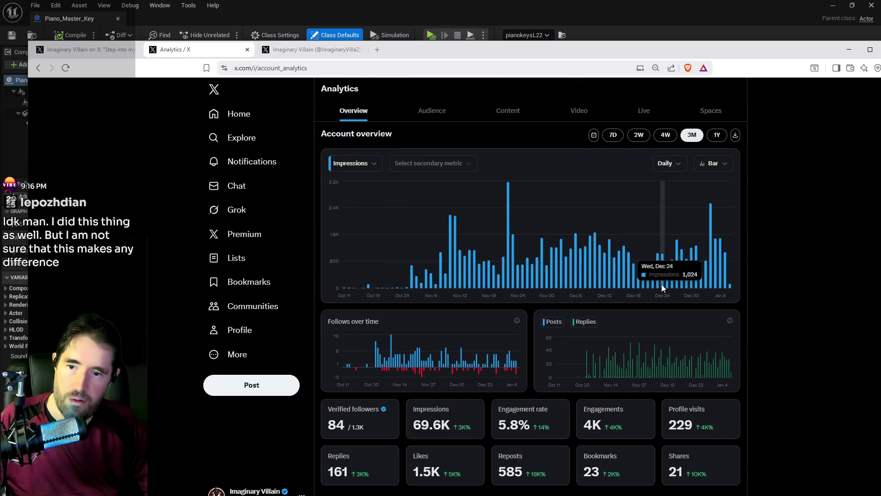
mouse_move(664, 284)
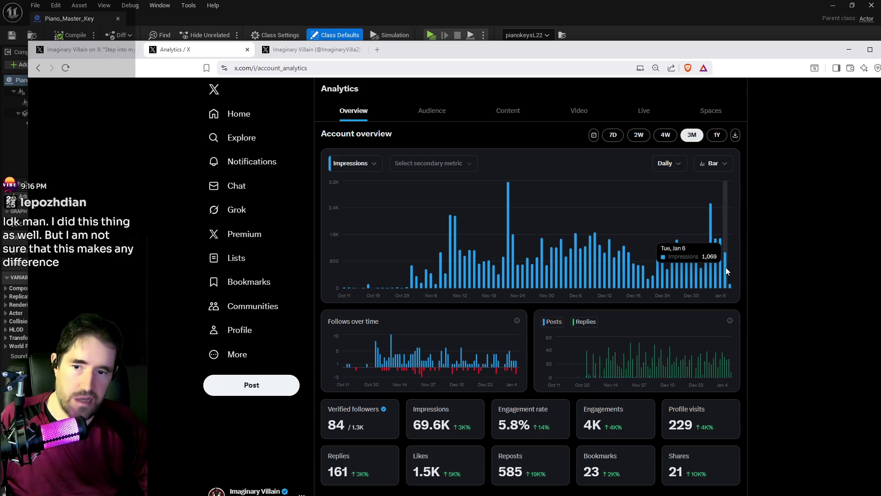
mouse_move(726, 272)
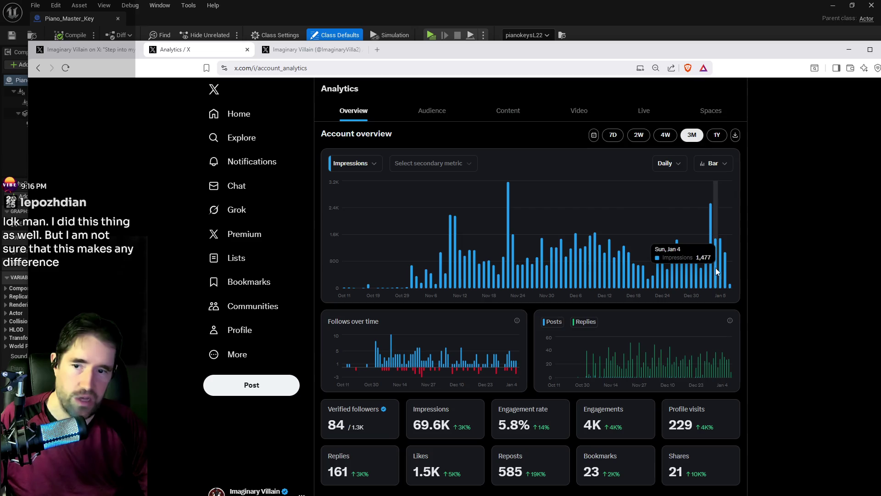
mouse_move(618, 258)
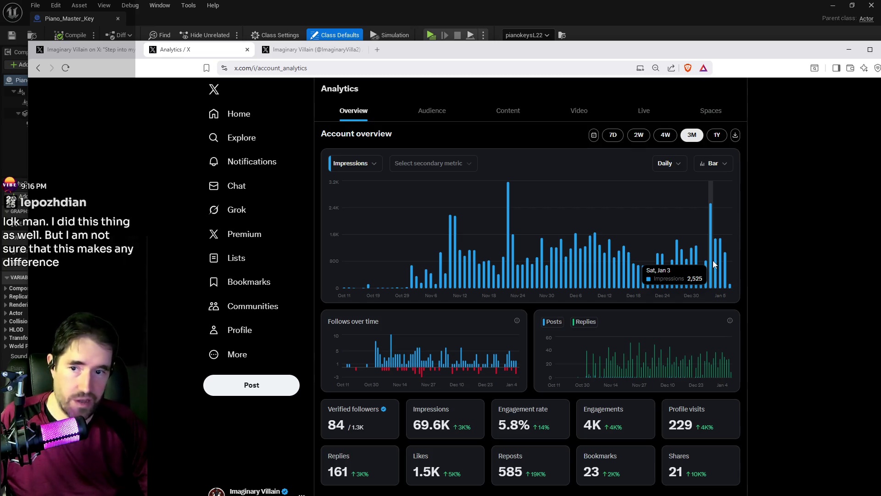
mouse_move(545, 275)
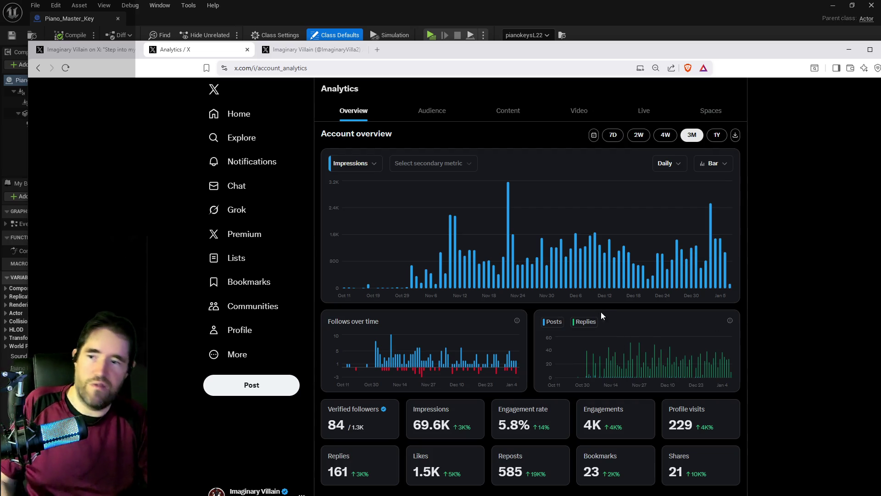
Leave the analytics page and bring the Unreal Blueprint editor to the front with Alt+Tab
mouse_move(412, 285)
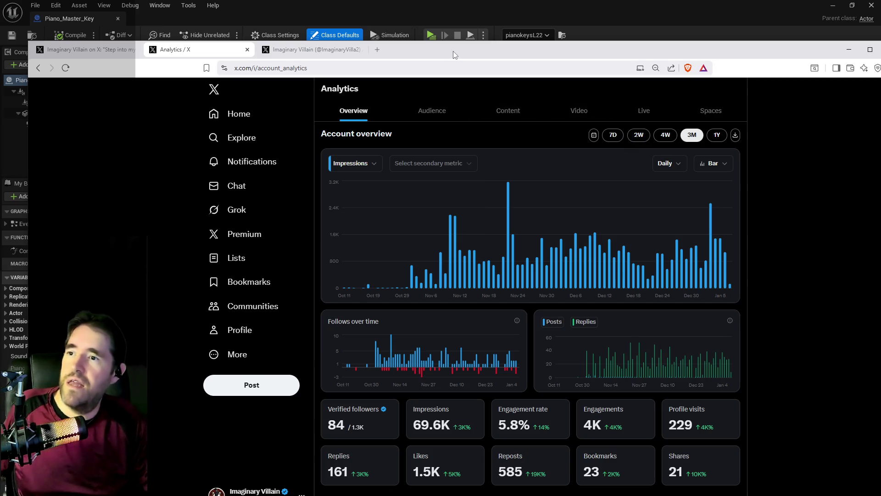
key("alt+Tab")
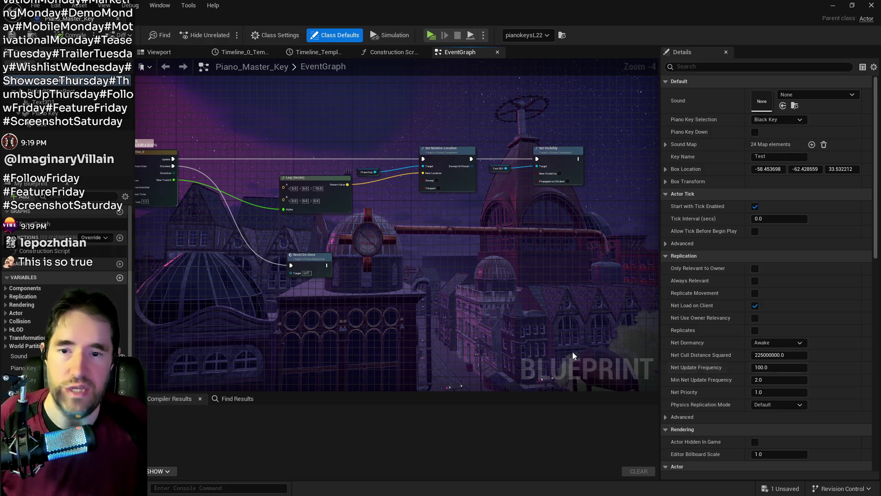
Pan and zoom the EventGraph across the Delay, Branch, key-check and Timeline_0 nodes
mouse_move(477, 315)
left_mouse_down()
mouse_move(449, 228)
mouse_move(470, 263)
mouse_move(403, 263)
mouse_move(420, 251)
mouse_move(204, 236)
left_mouse_up()
mouse_move(452, 239)
left_mouse_down()
mouse_move(587, 255)
mouse_move(642, 276)
mouse_move(371, 291)
mouse_move(274, 256)
left_mouse_up()
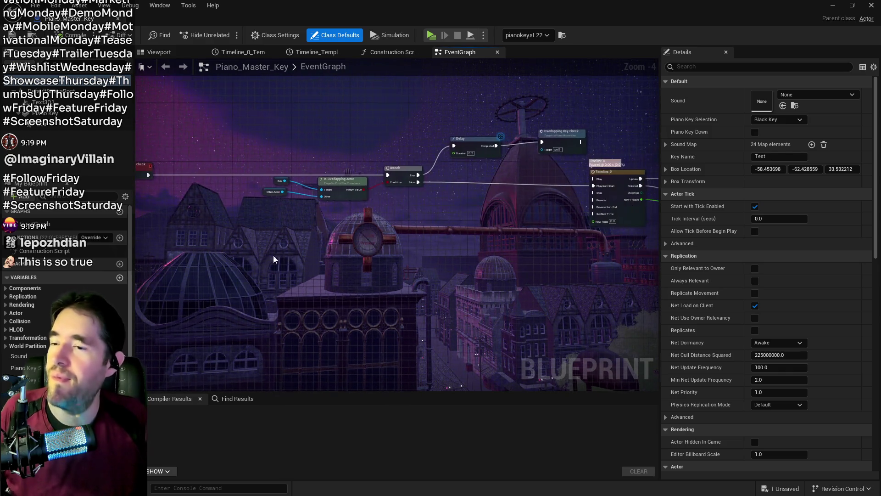
left_click_drag(406, 215, 294, 211)
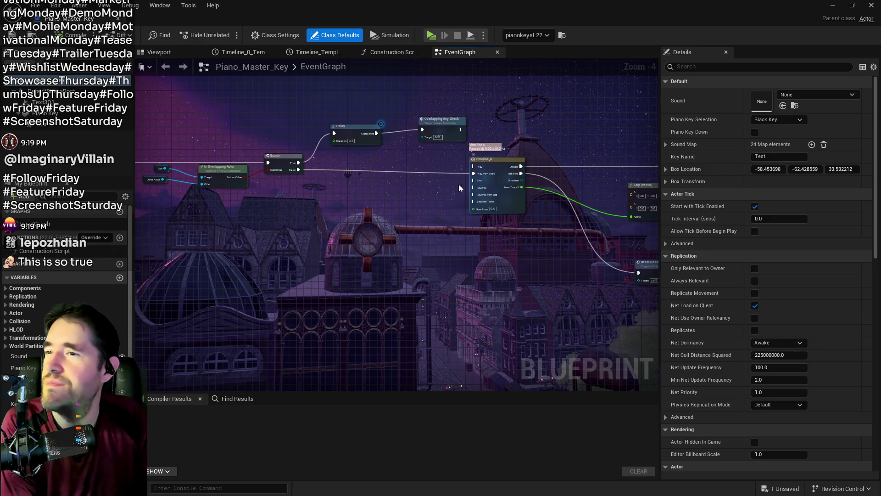
scroll(444, 174, "up", 2)
left_click_drag(444, 174, 151, 244)
scroll(333, 202, "down", 3)
Pan on to Set Relative Location, Set Visibility, Lerp and SetWorldLocation nodes
mouse_move(450, 225)
left_mouse_down()
mouse_move(292, 178)
mouse_move(567, 138)
left_mouse_up()
scroll(452, 246, "down", 4)
scroll(348, 210, "up", 5)
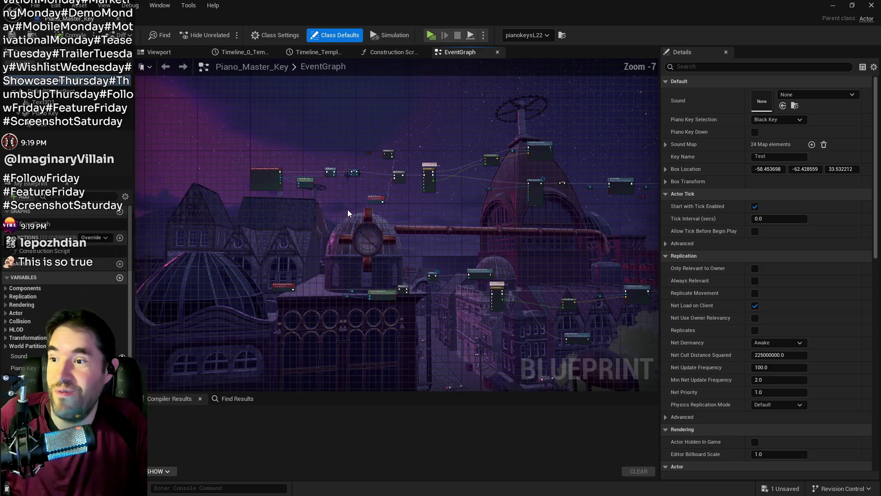
mouse_move(348, 209)
left_mouse_down()
mouse_move(307, 216)
mouse_move(513, 164)
mouse_move(414, 198)
mouse_move(415, 230)
left_mouse_up()
scroll(417, 231, "up", 5)
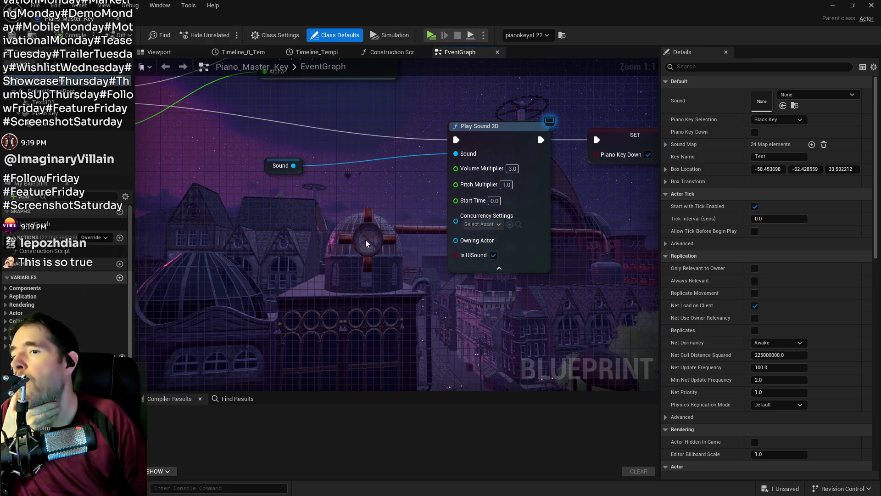
scroll(341, 243, "down", 2)
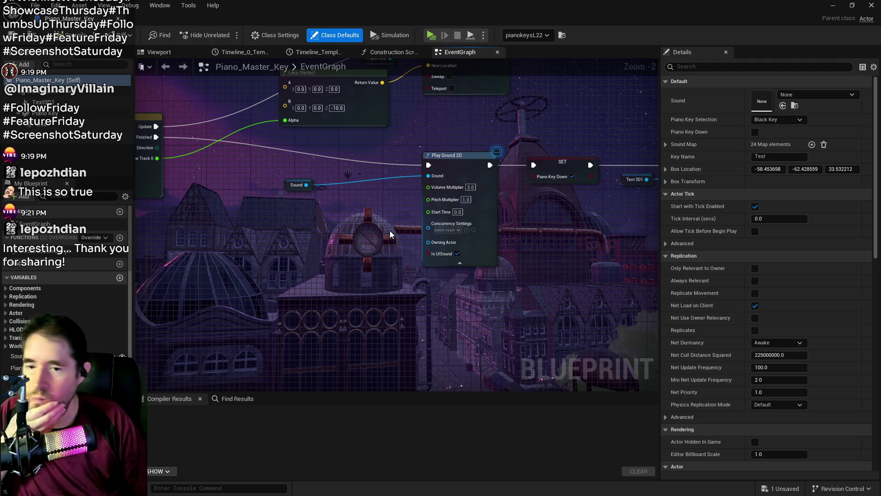
left_click_drag(402, 187, 363, 186)
left_click_drag(324, 209, 304, 238)
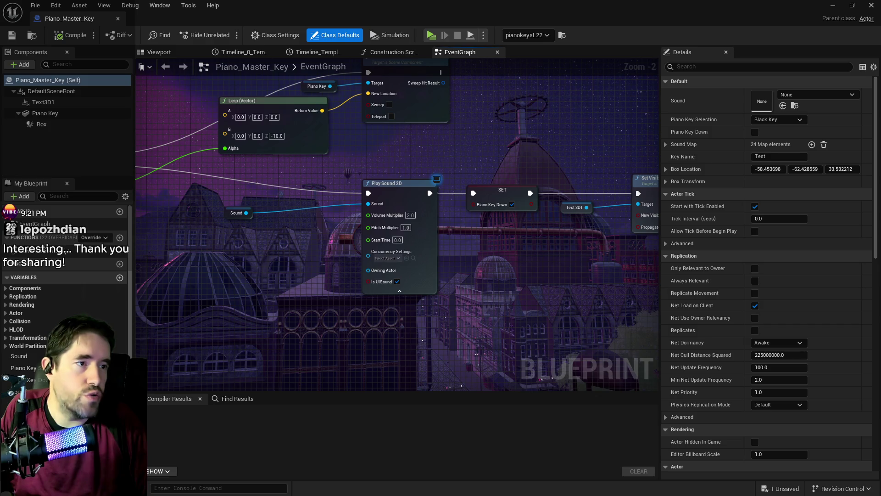
Bring YouTube Studio to full screen and scroll through the Shorts list
key("alt+Tab")
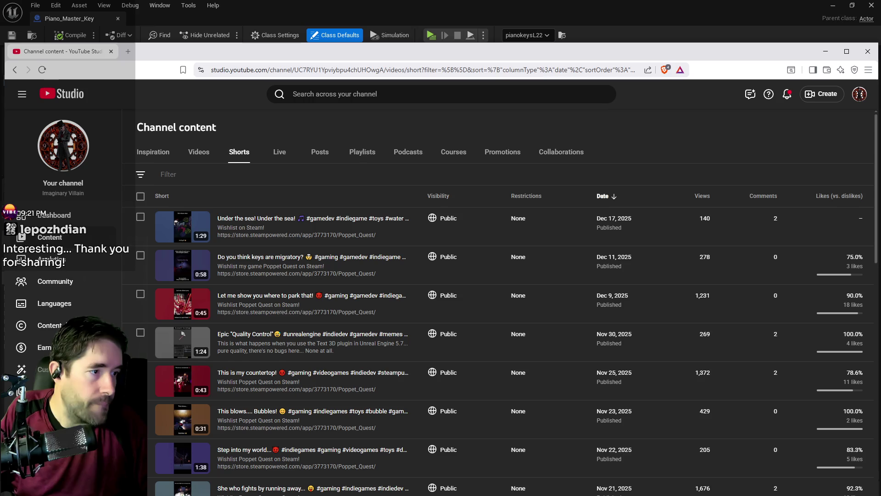
double_click(614, 48)
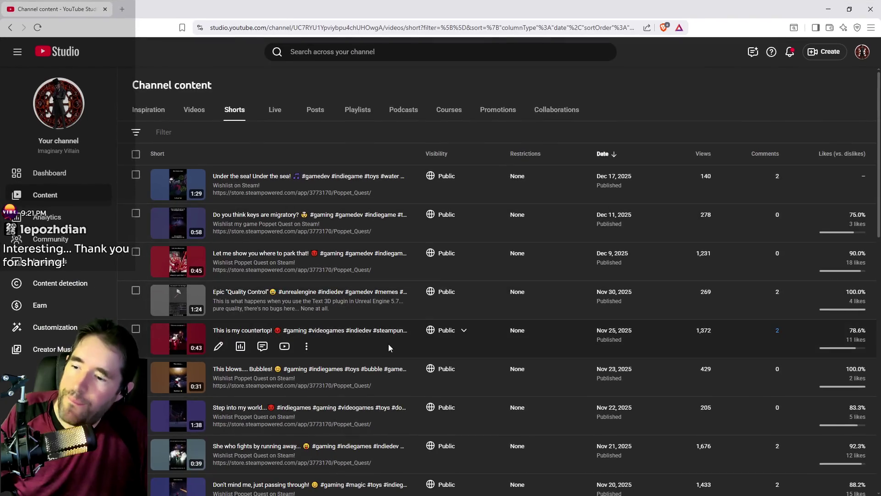
scroll(386, 348, "down", 8)
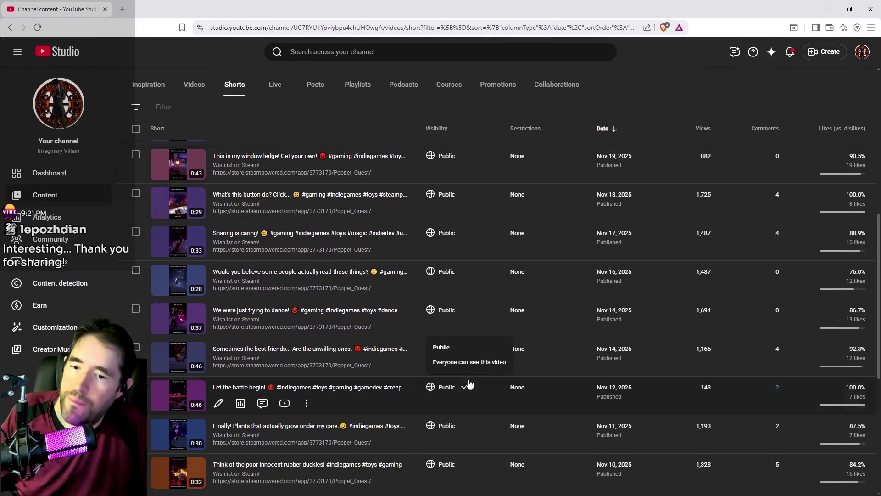
scroll(469, 383, "down", 6)
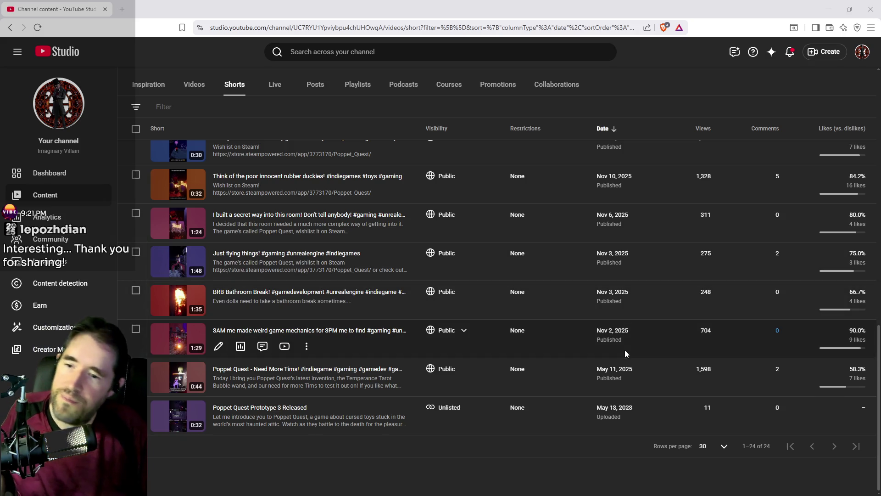
scroll(743, 300, "up", 2)
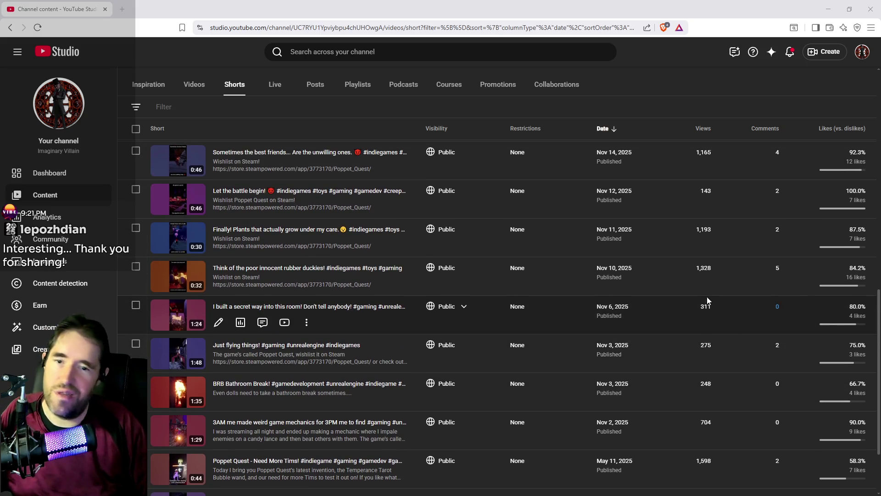
scroll(707, 299, "up", 1)
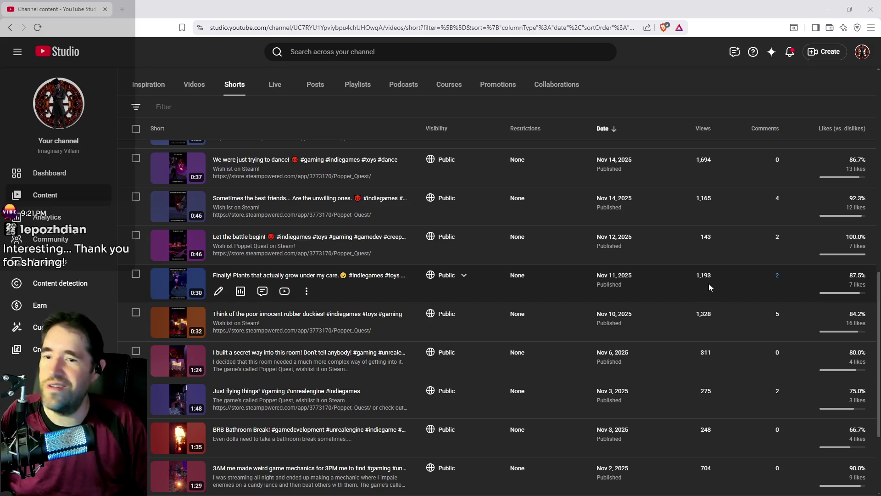
scroll(700, 307, "up", 2)
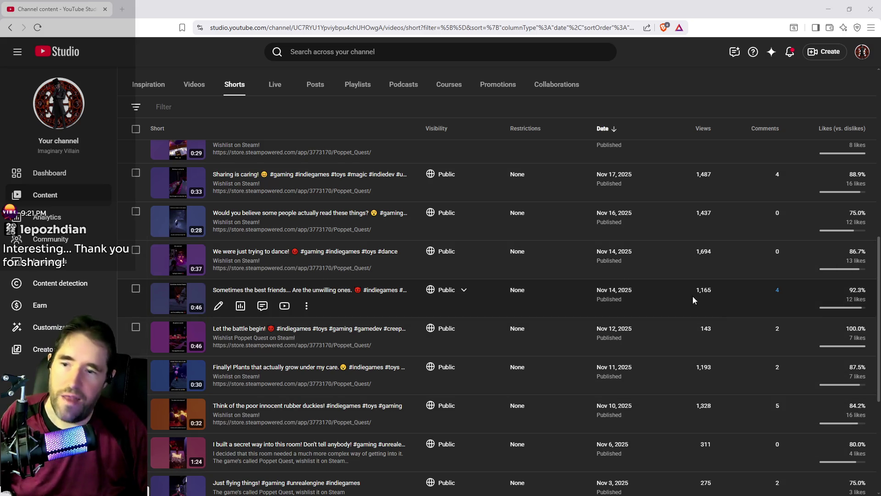
scroll(719, 289, "up", 1)
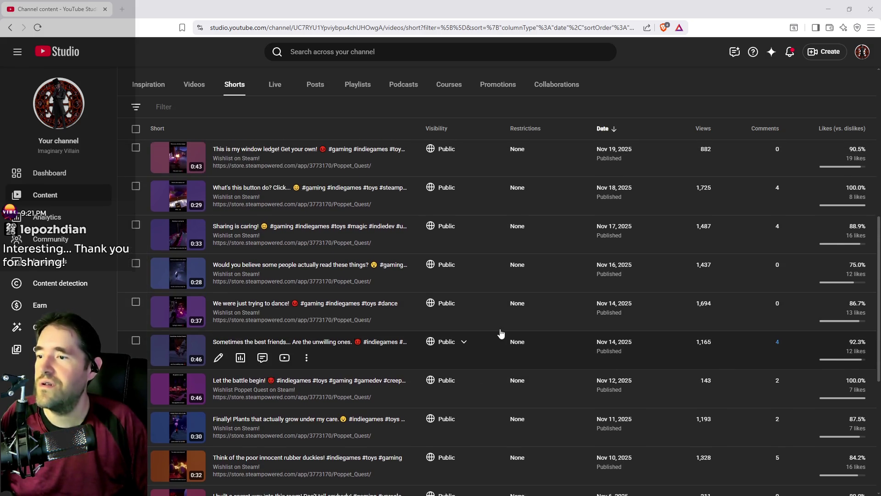
scroll(718, 322, "up", 1)
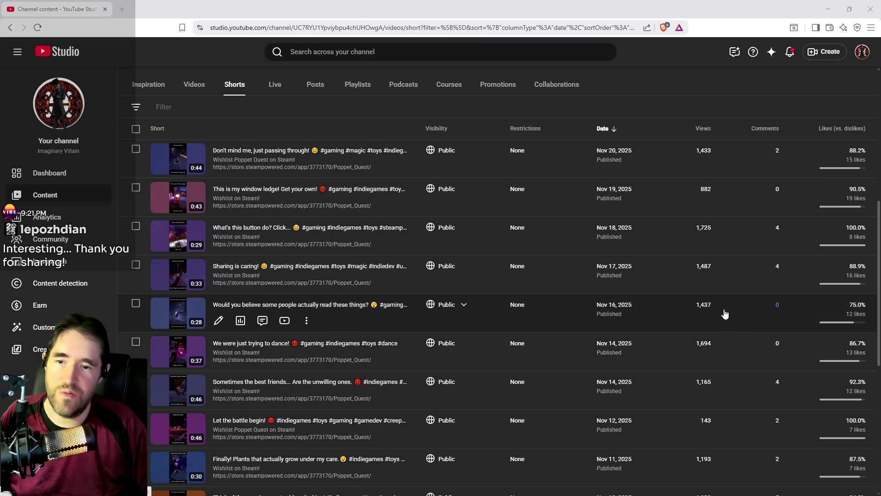
scroll(709, 290, "up", 1)
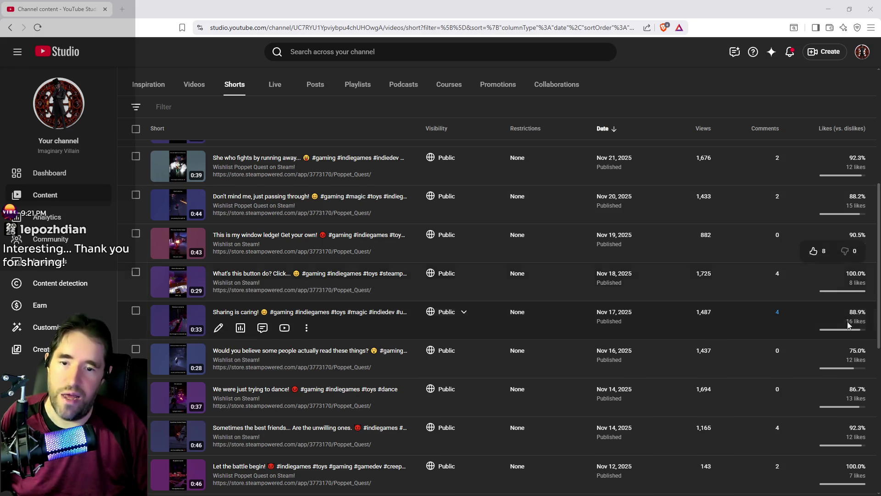
Scroll back up through the Shorts list and switch to the Live tab
mouse_move(840, 390)
mouse_move(843, 326)
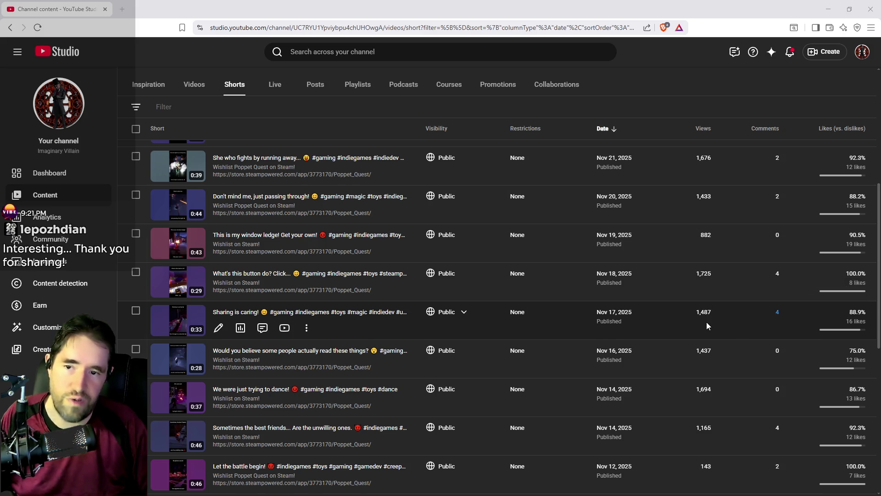
scroll(704, 321, "up", 2)
scroll(699, 344, "up", 2)
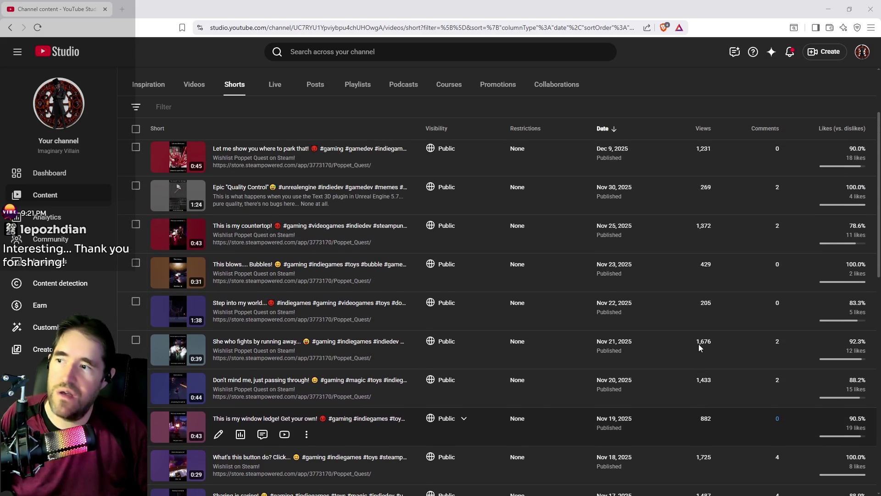
scroll(636, 322, "down", 3)
scroll(633, 329, "up", 4)
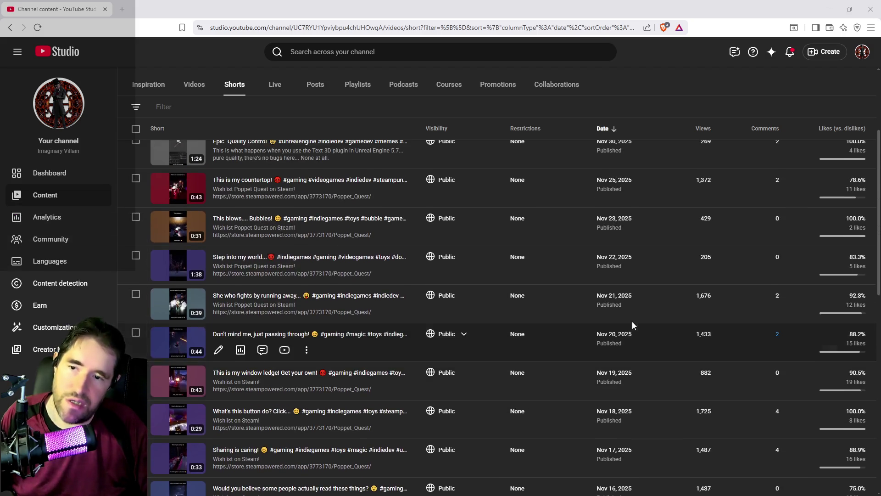
scroll(616, 252, "up", 1)
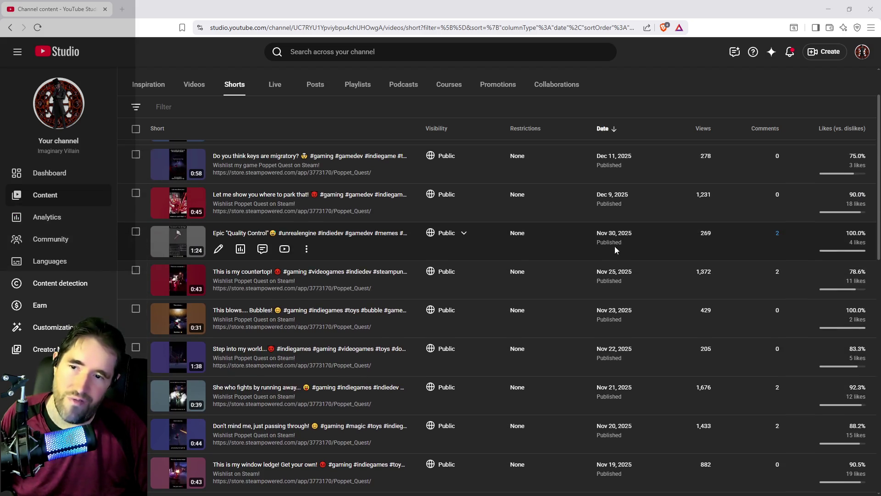
scroll(657, 195, "up", 2)
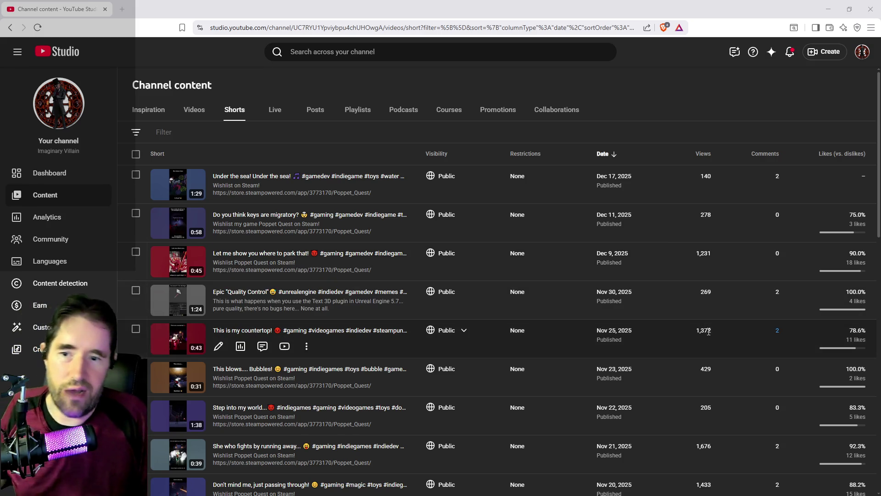
scroll(726, 310, "down", 3)
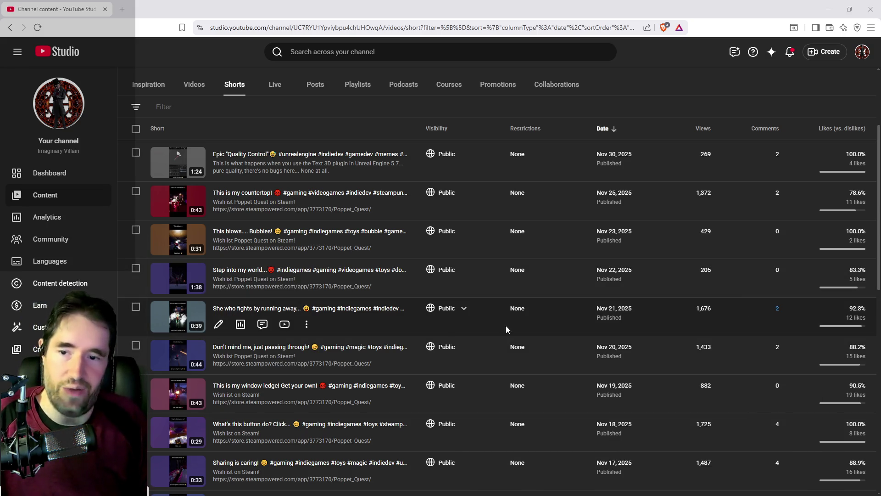
left_click(276, 86)
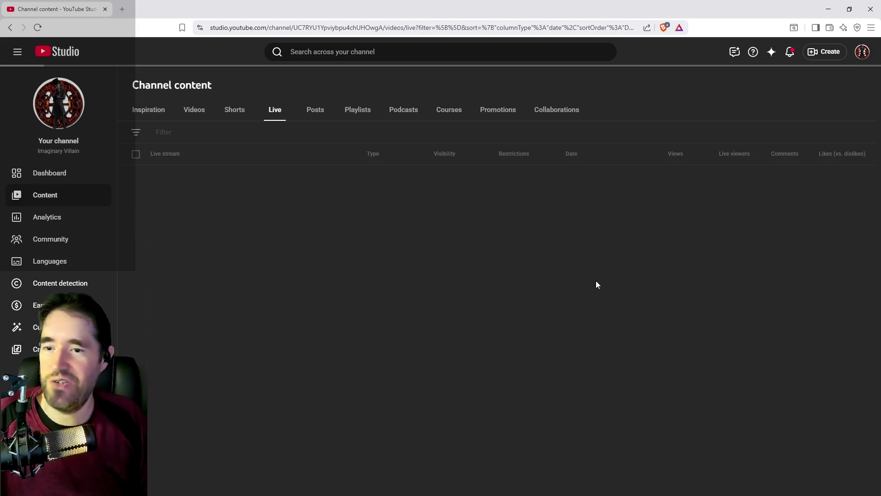
Browse the channel's past live streams, then go back to the Shorts tab
scroll(648, 276, "down", 3)
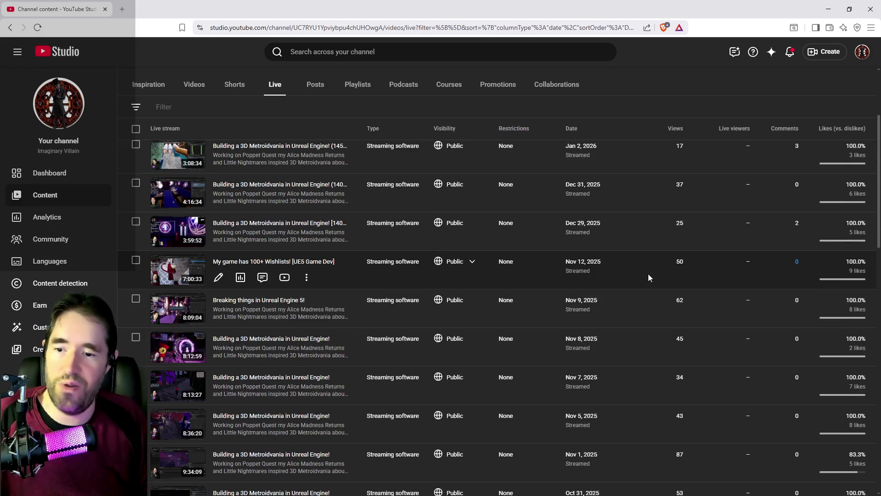
scroll(639, 282, "up", 1)
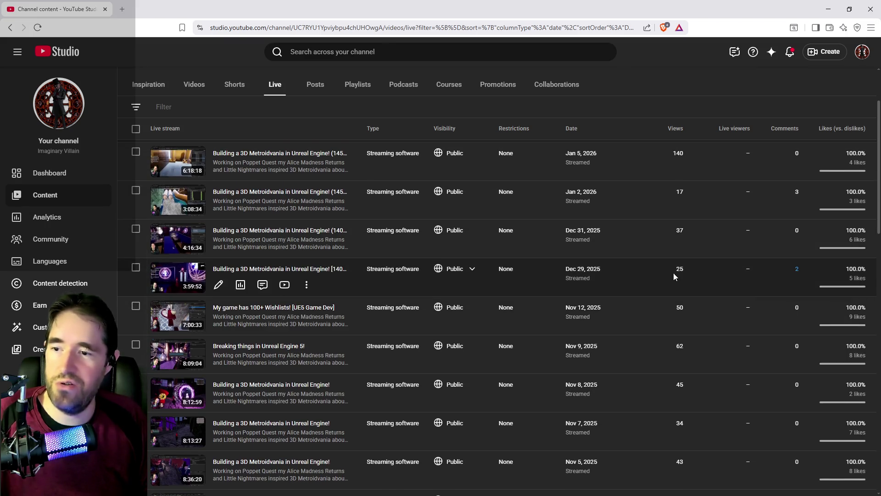
scroll(672, 285, "down", 1)
scroll(671, 299, "down", 7)
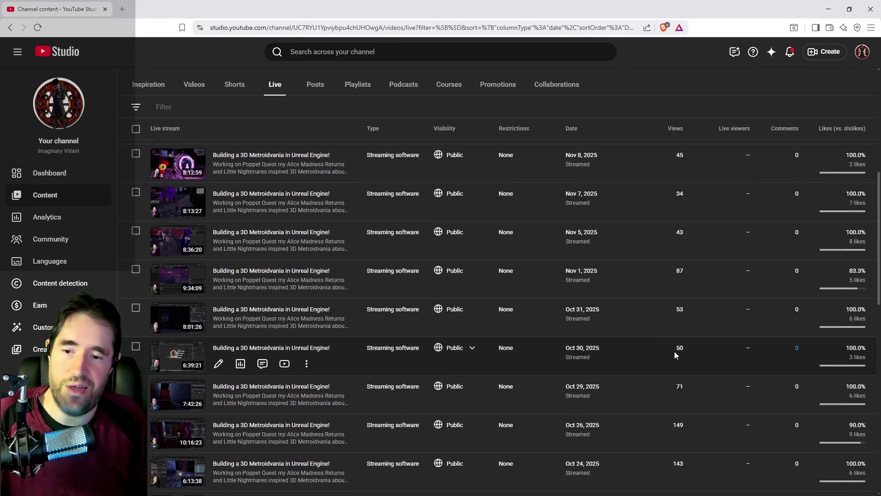
scroll(675, 381, "down", 10)
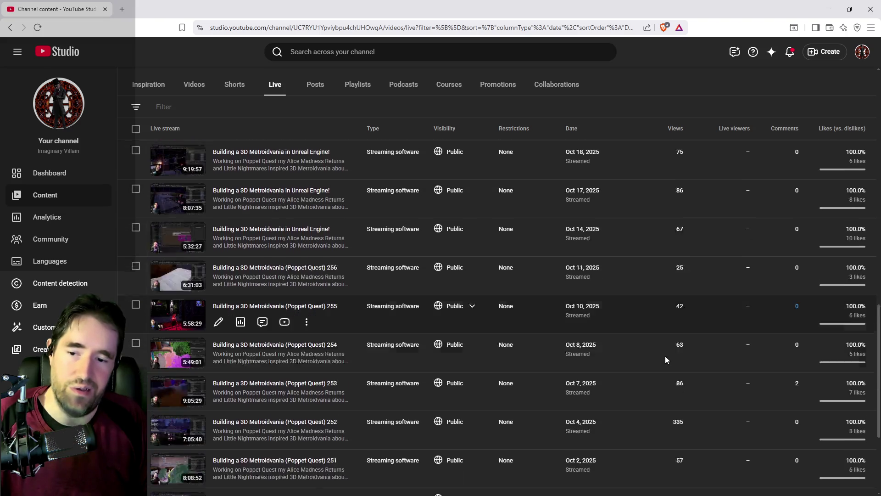
scroll(665, 352, "down", 1)
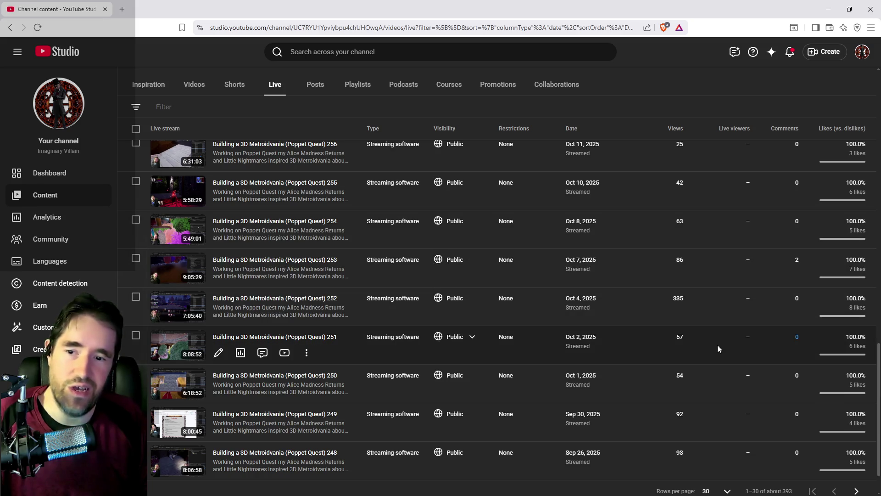
scroll(695, 338, "up", 5)
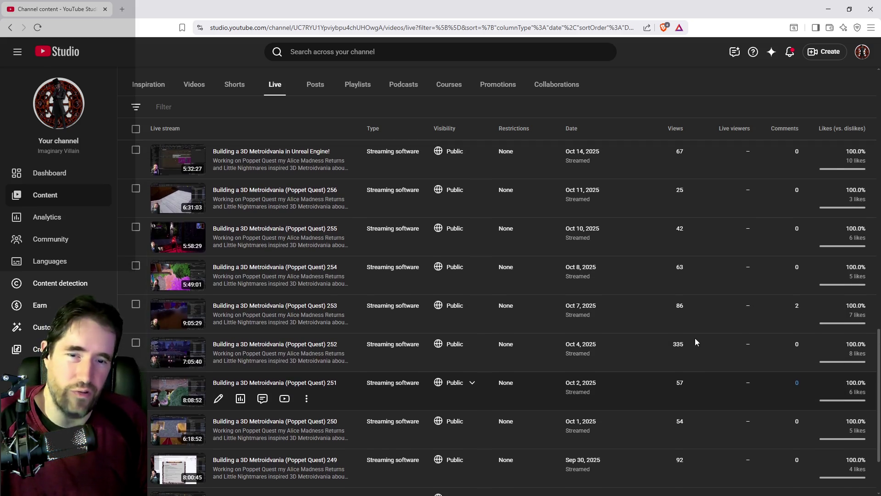
scroll(687, 339, "up", 5)
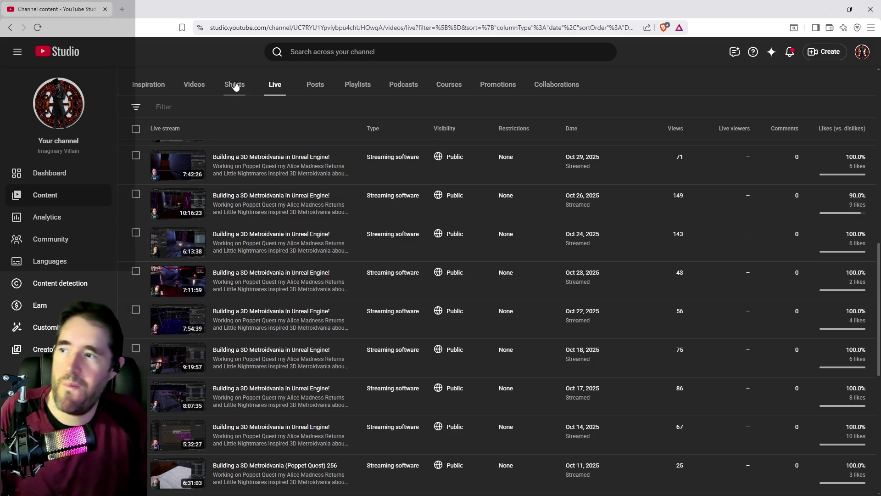
left_click(233, 84)
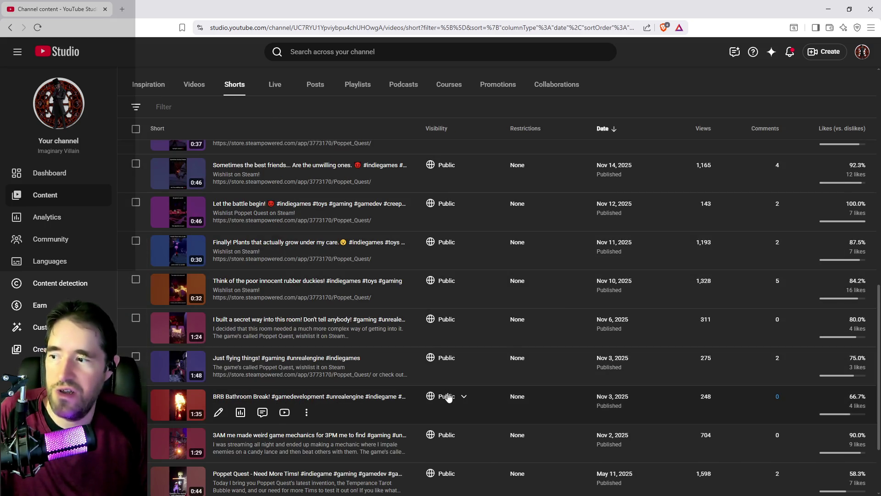
left_click(359, 282)
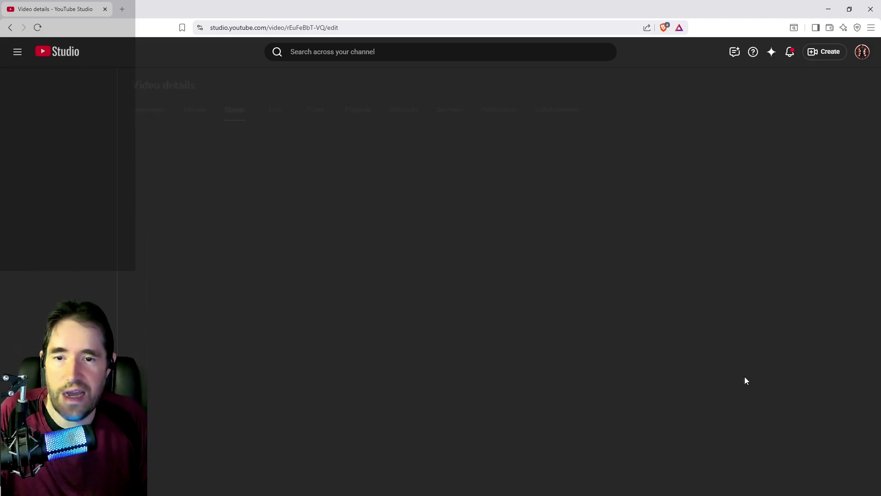
left_click(559, 211)
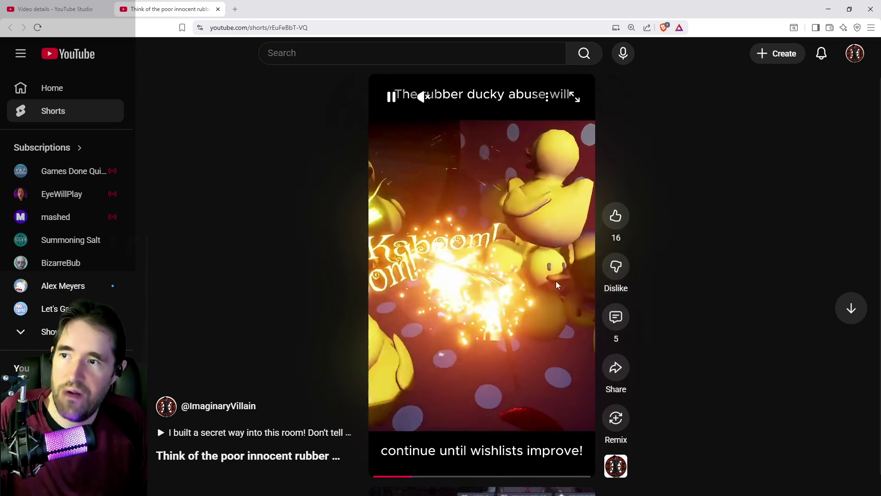
left_click(423, 97)
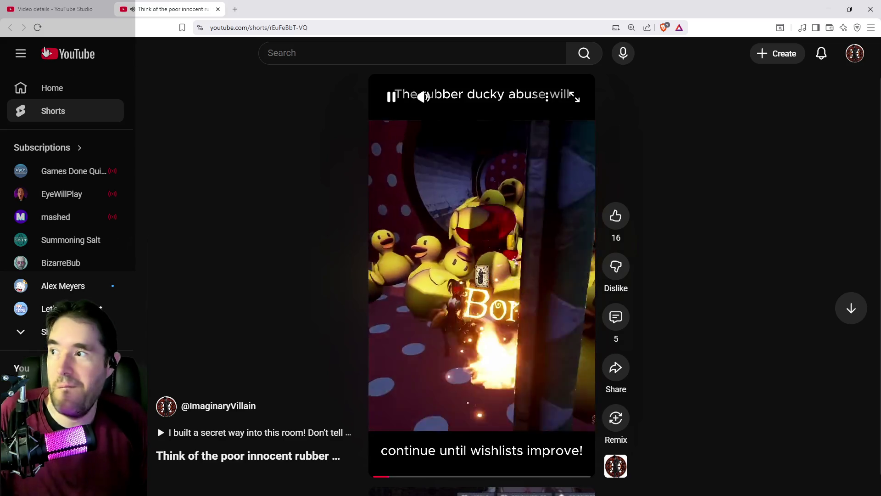
left_click(82, 9)
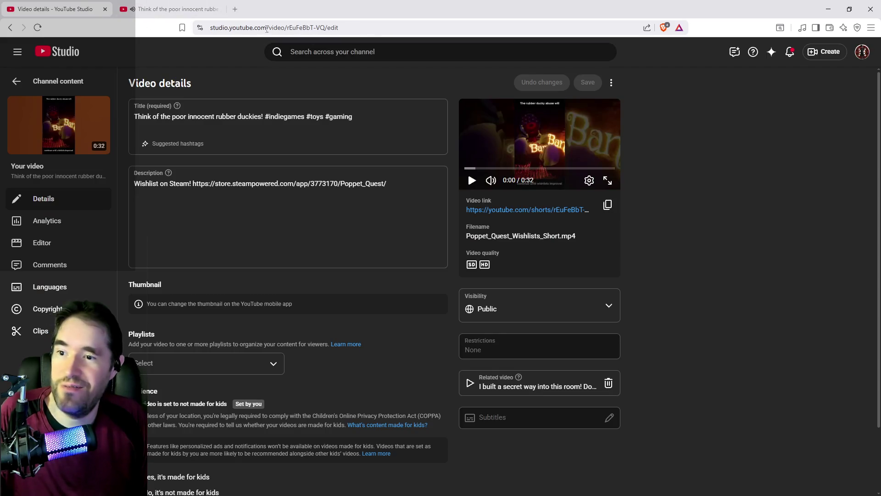
left_click(17, 81)
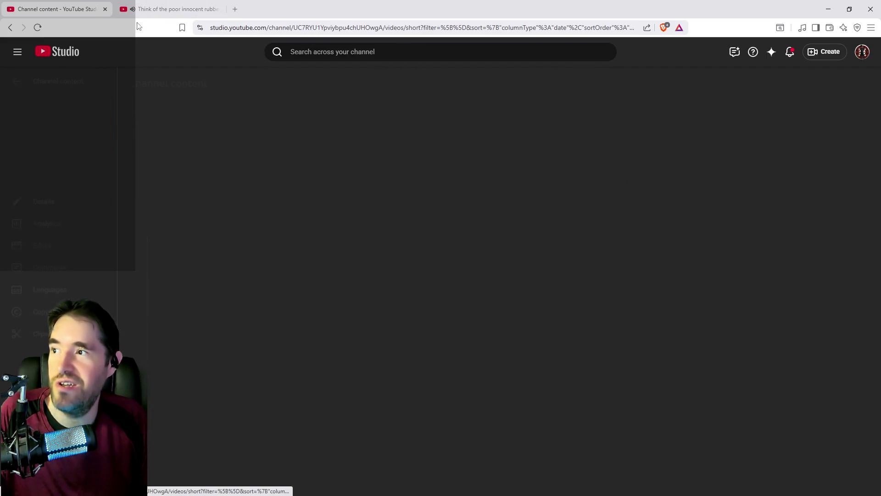
left_click(220, 9)
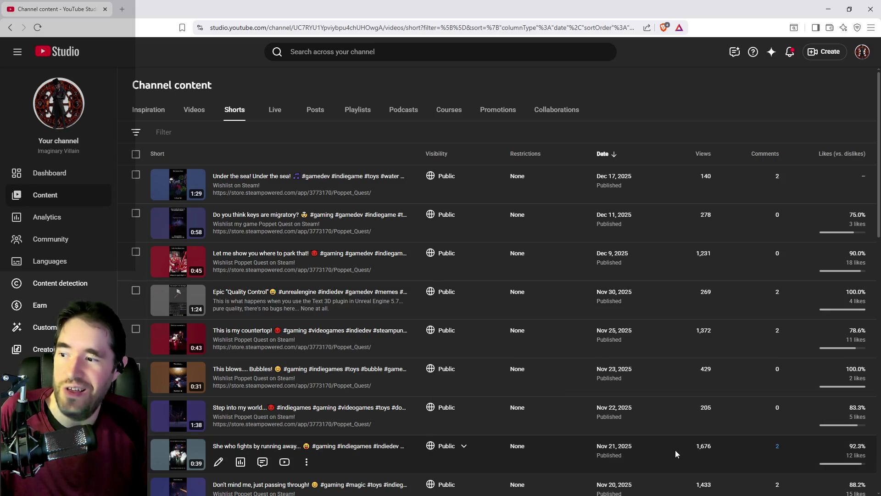
Scroll the Shorts list, then restore the browser down to reveal the Piano_Master_Key EventGraph
scroll(473, 400, "down", 2)
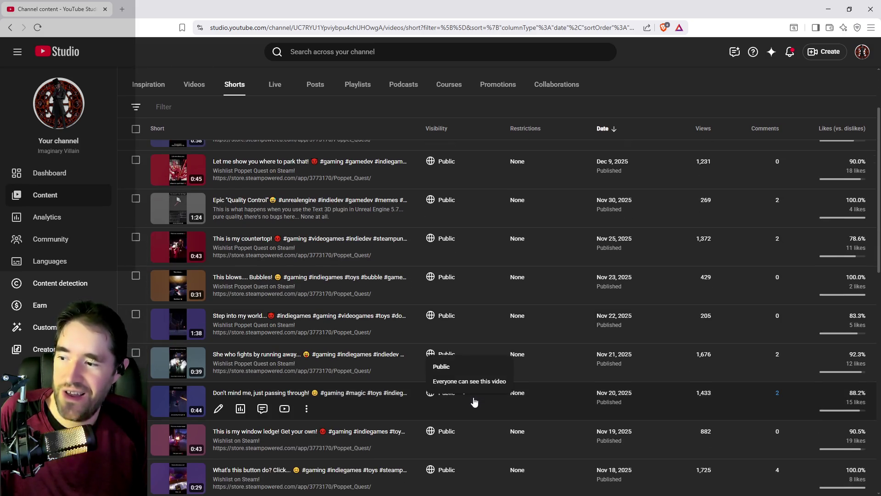
scroll(475, 402, "down", 3)
scroll(351, 367, "up", 2)
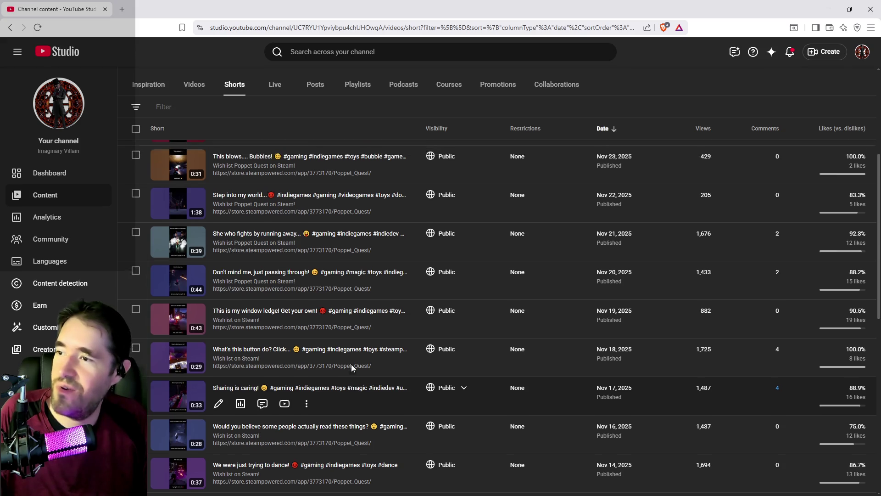
scroll(359, 368, "down", 7)
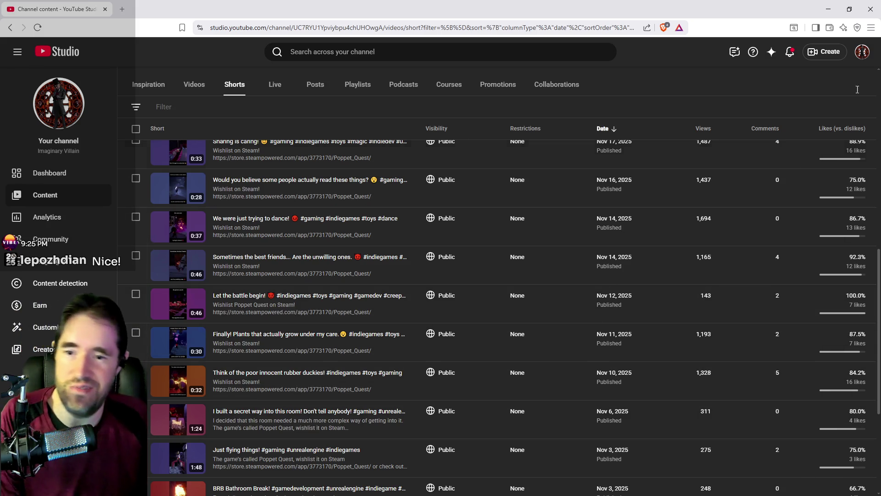
key("super+Down")
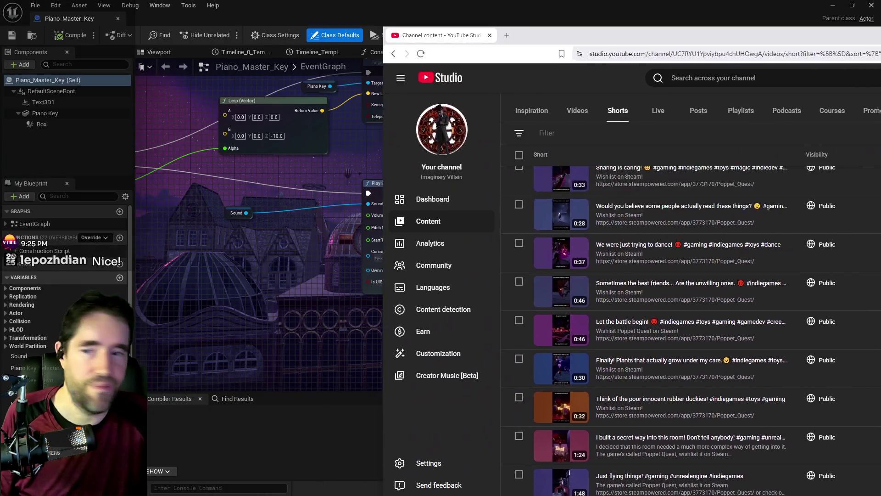
Minimize the browser, pan to the Set Visibility node, and switch to the piano level editor
key("super+Down")
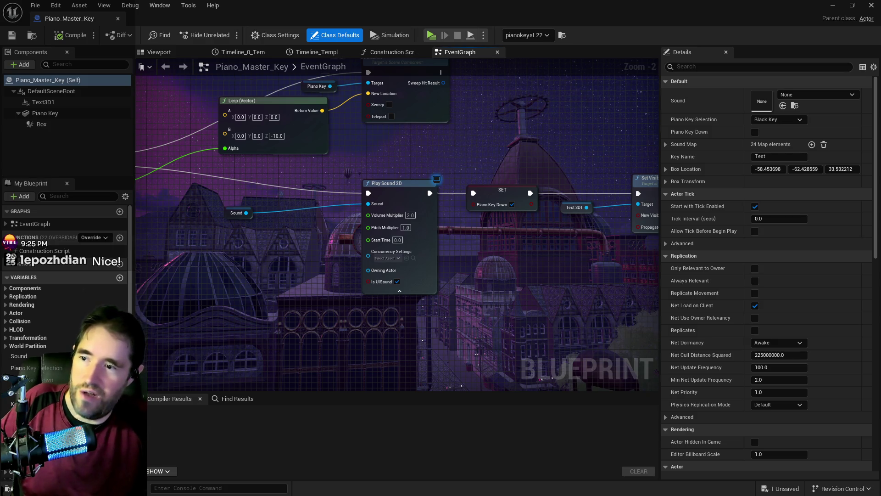
left_click_drag(501, 263, 385, 254)
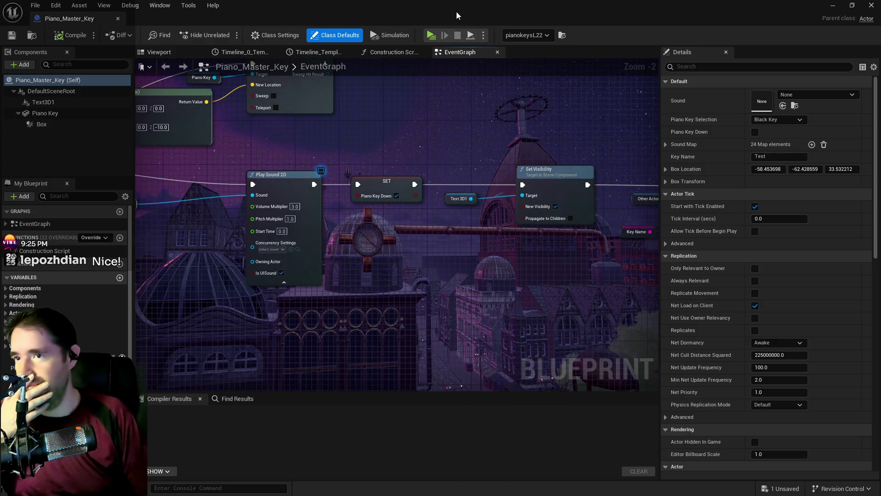
key("alt+Tab")
scroll(825, 453, "down", 2)
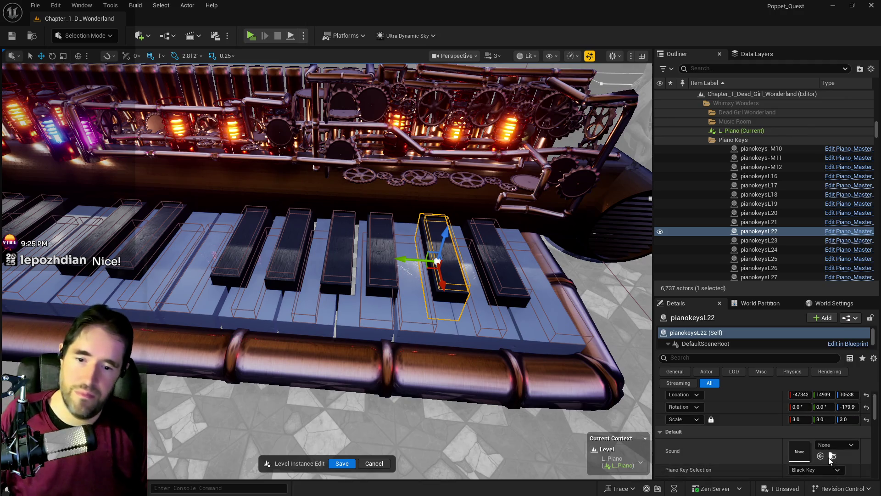
Assign the C4Sharp sound asset to the C# black key's Sound property
scroll(822, 466, "down", 2)
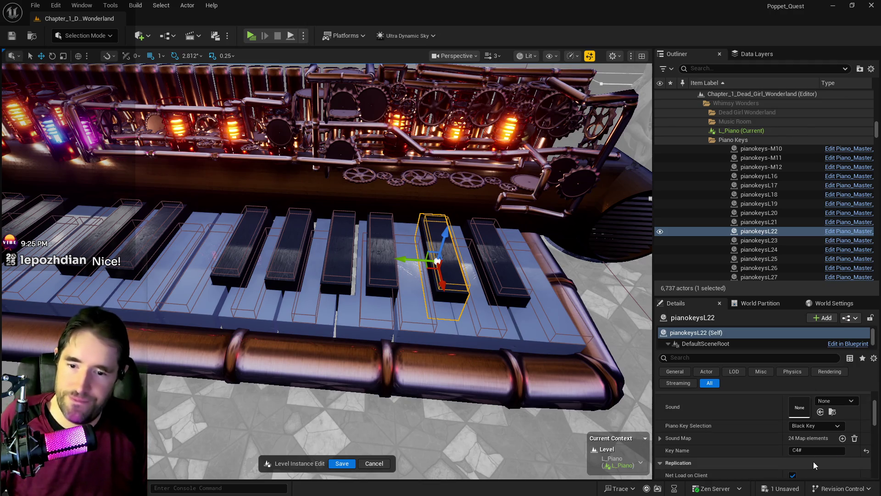
left_click(833, 402)
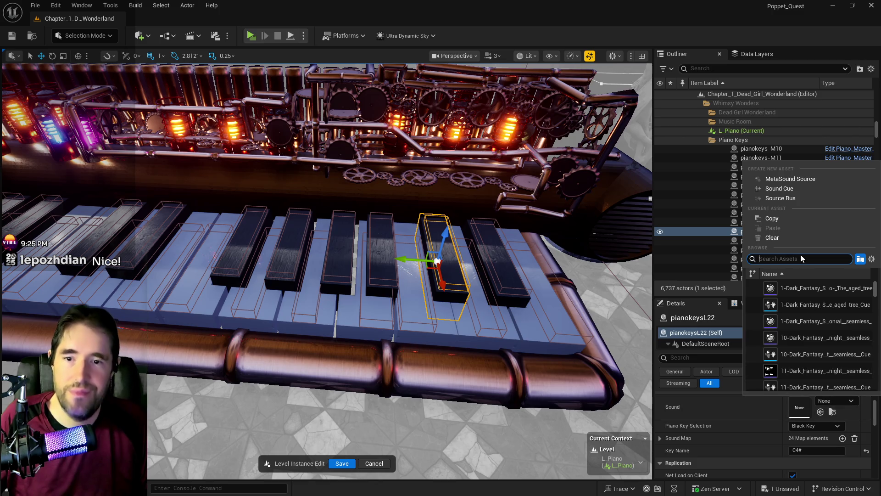
type("c4")
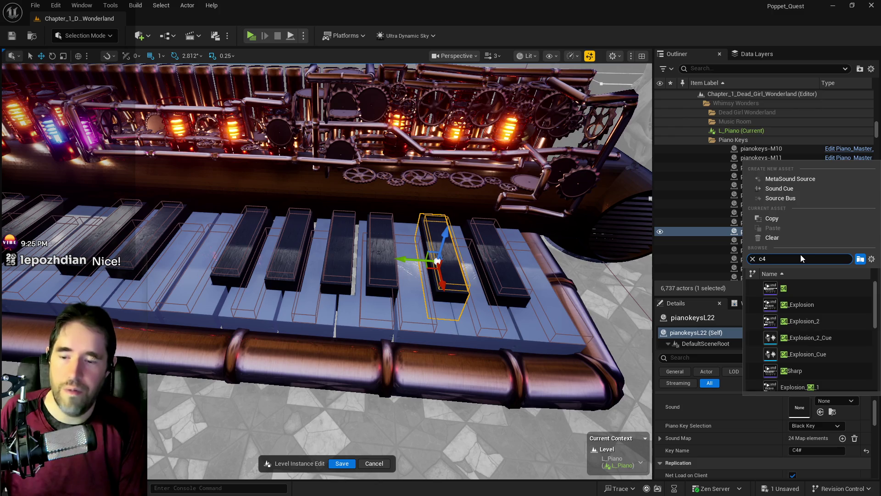
type("shar")
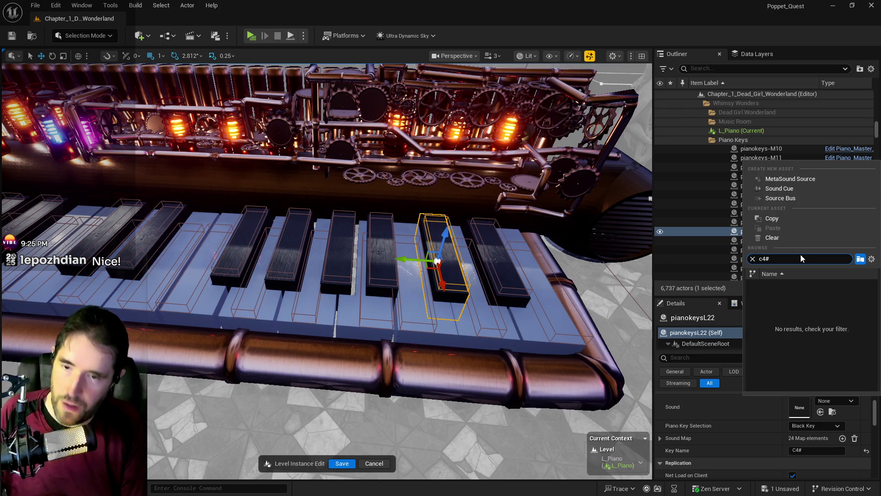
type("p")
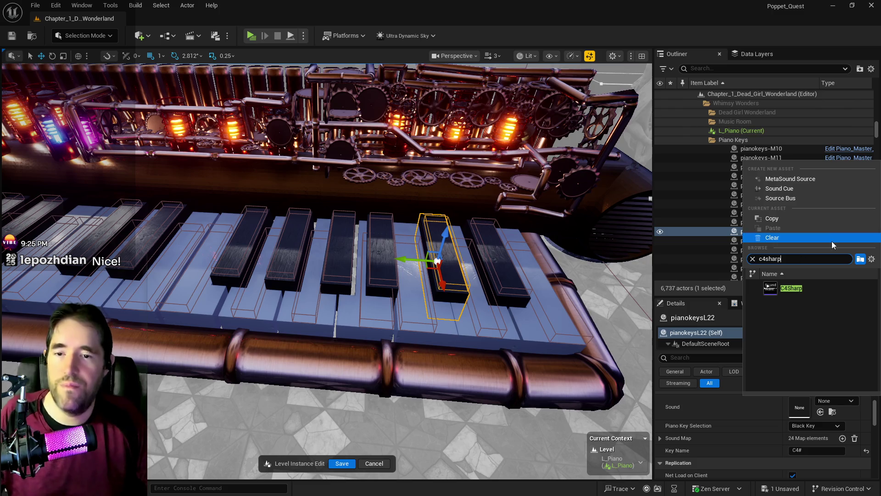
left_click(779, 291)
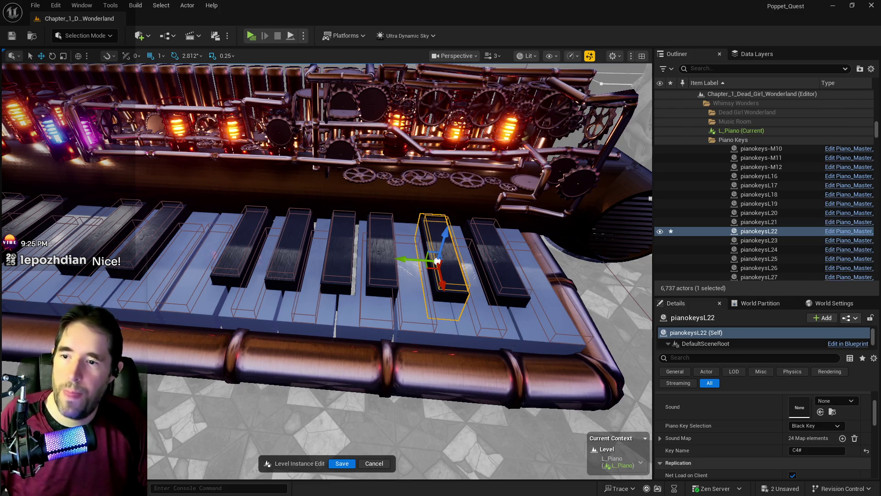
Give the D# key the D4Sharp sound, select the A# key, then switch to the browser
left_click(759, 222)
left_click(838, 401)
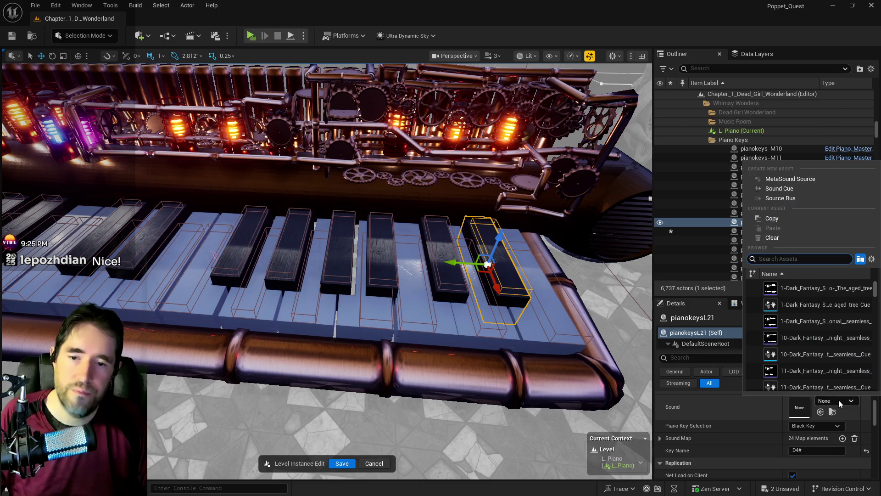
type("d4sharp")
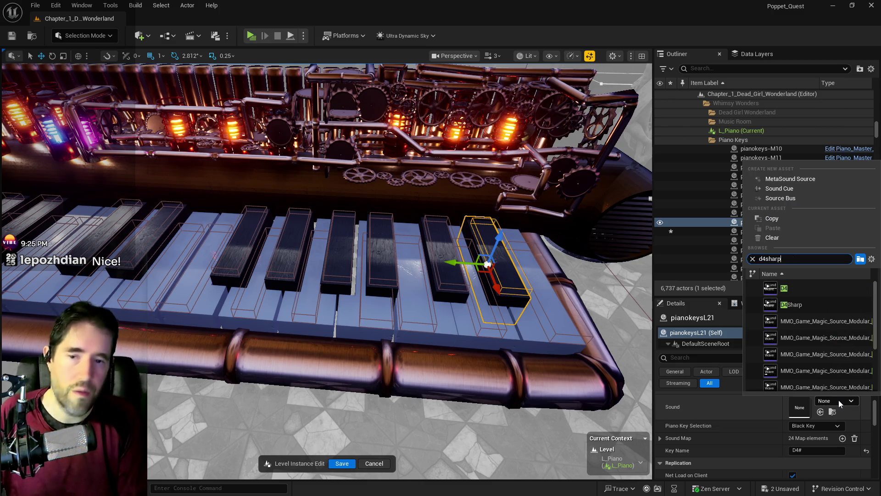
left_click(782, 287)
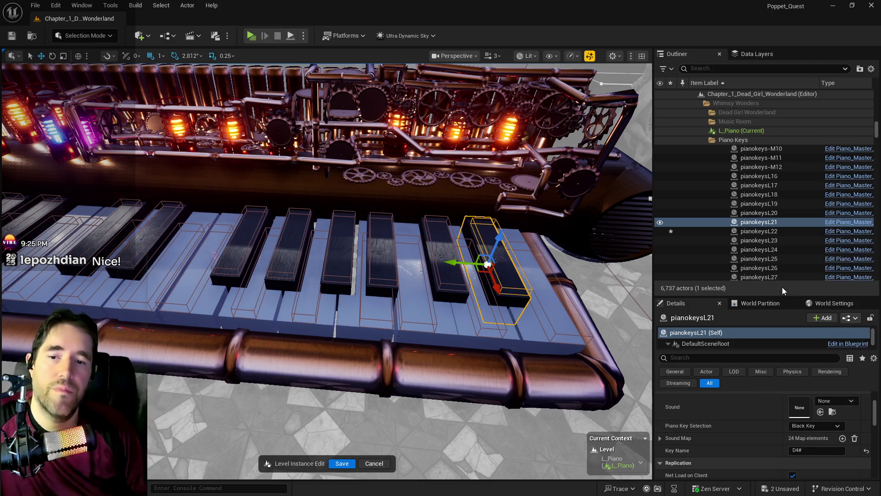
left_click(377, 246)
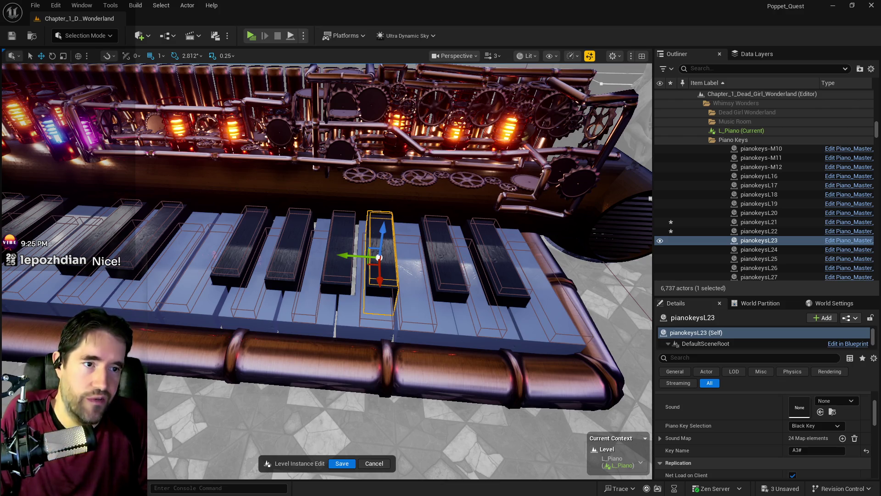
key("alt+Tab")
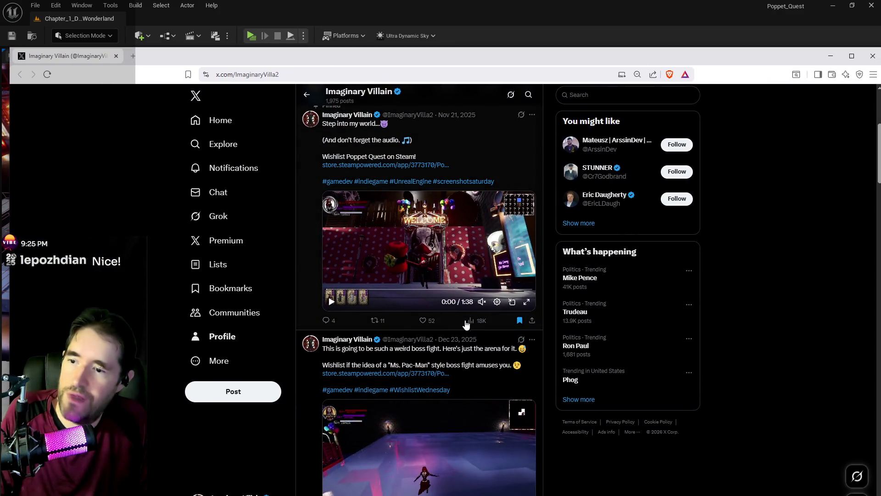
left_click(466, 322)
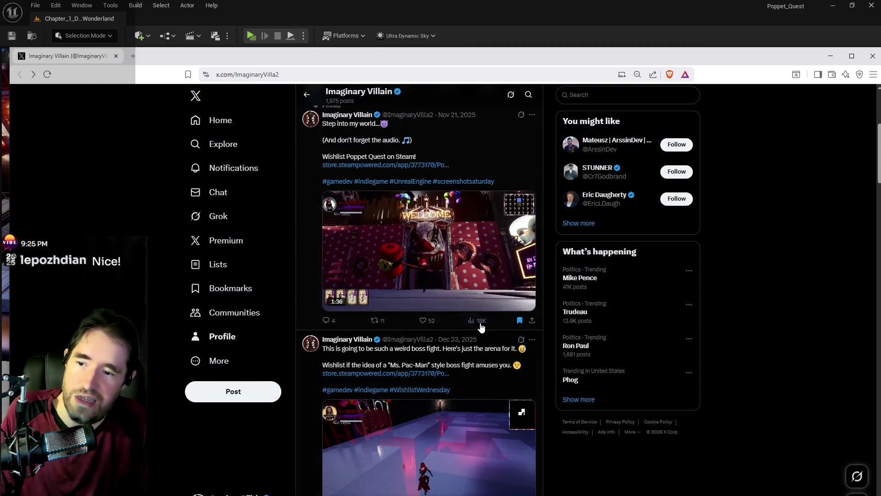
left_click(465, 322)
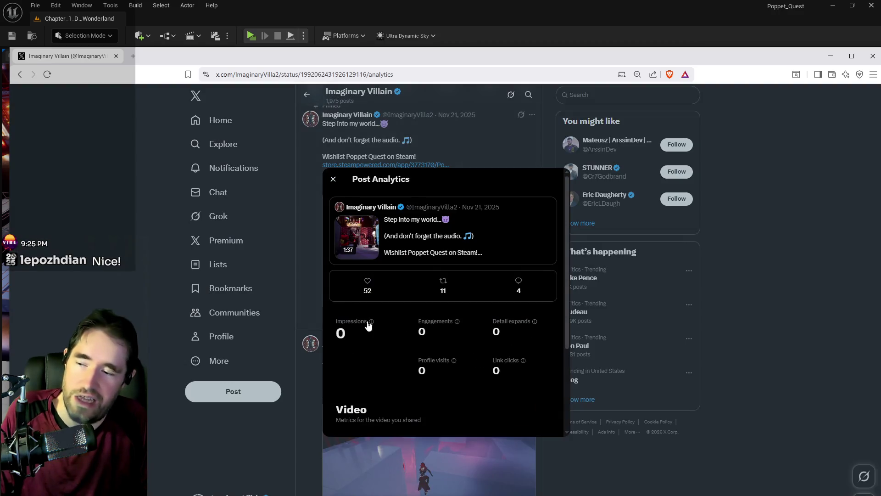
scroll(407, 359, "down", 3)
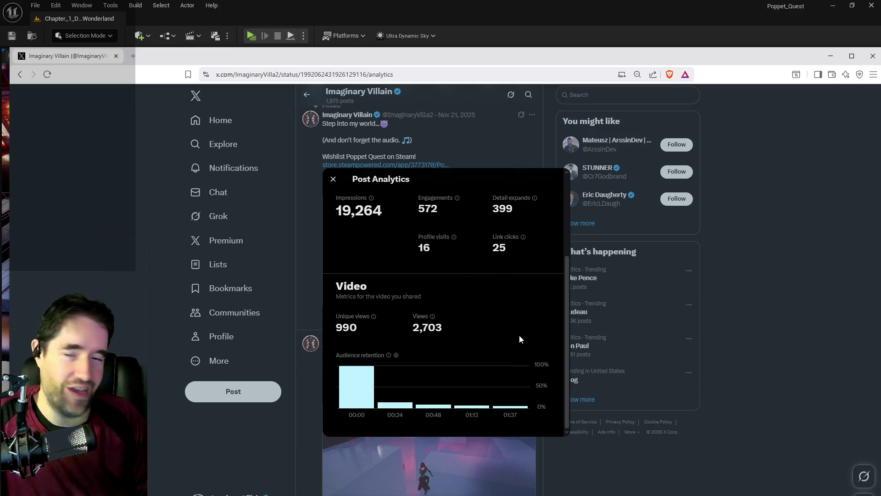
scroll(511, 342, "up", 2)
scroll(469, 340, "down", 2)
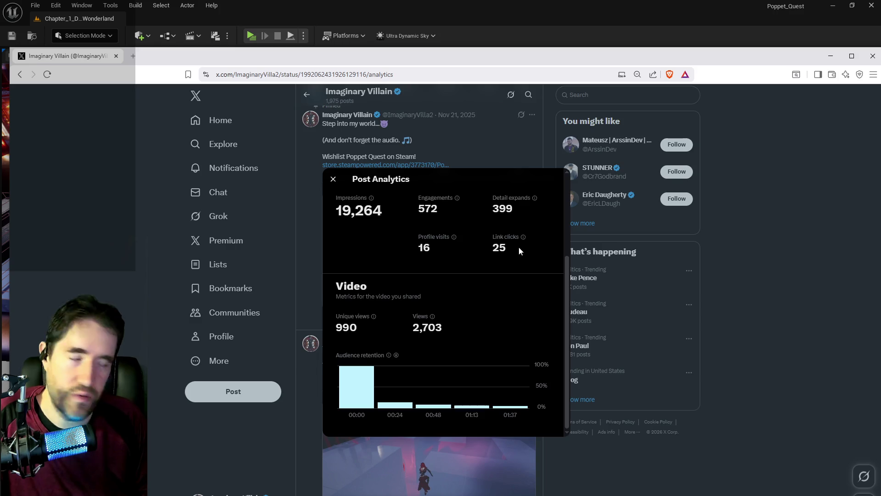
left_click(335, 184)
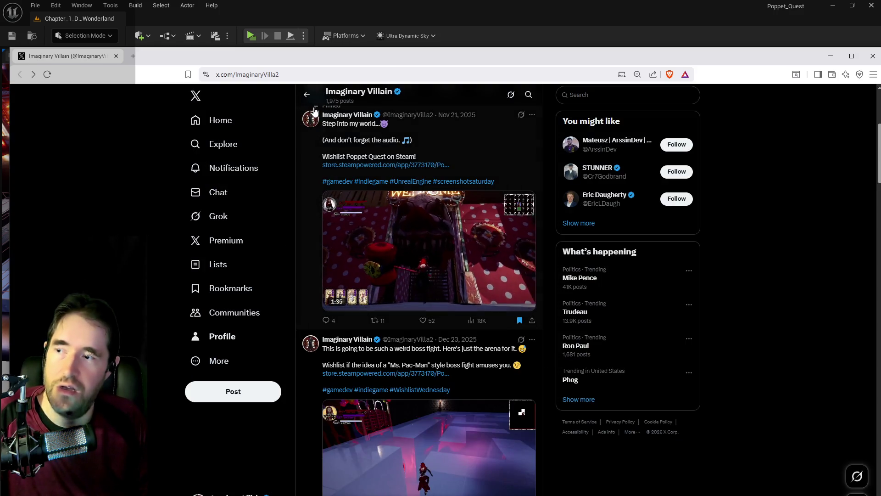
left_click(308, 99)
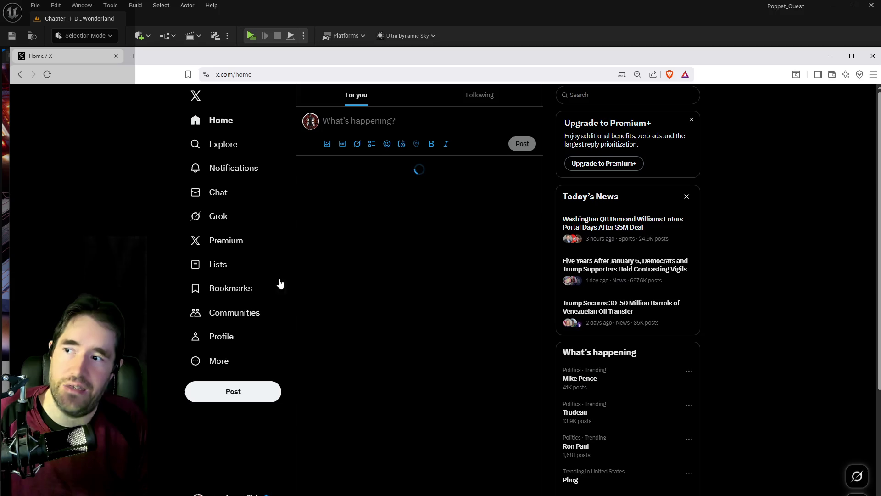
left_click(219, 338)
left_click(350, 321)
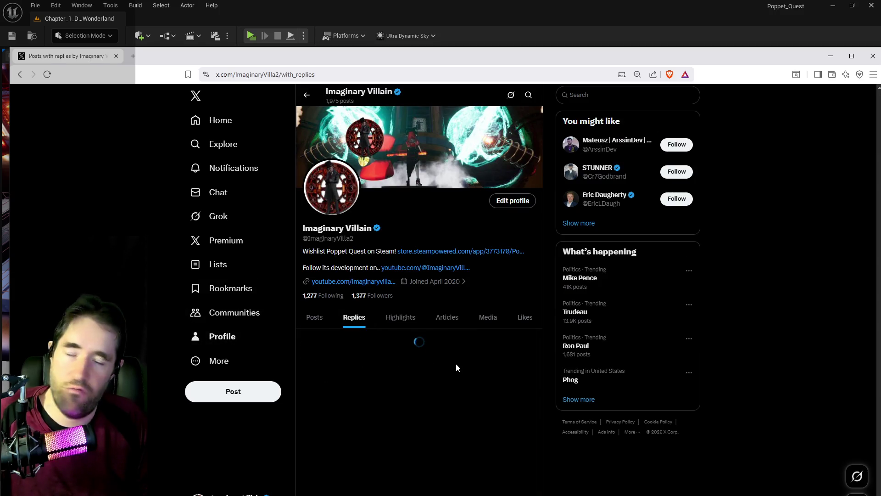
scroll(496, 358, "down", 6)
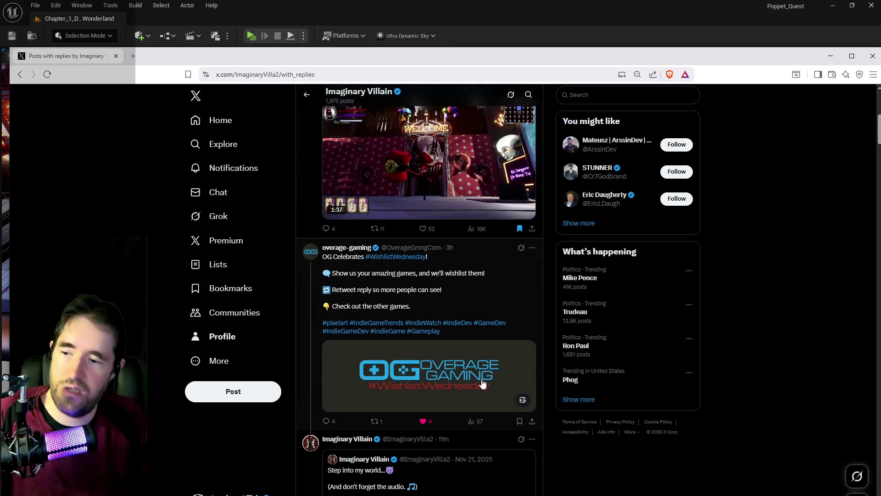
scroll(489, 337, "down", 5)
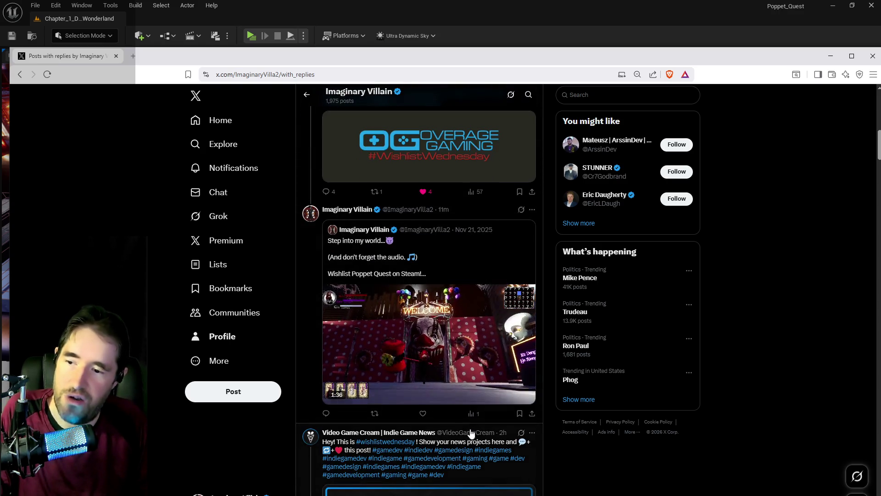
scroll(420, 321, "down", 7)
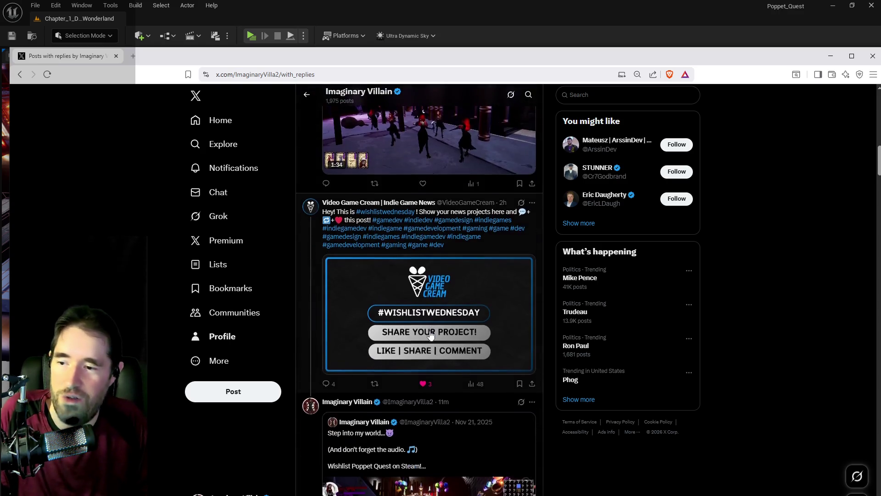
scroll(459, 246, "up", 3)
scroll(450, 308, "down", 7)
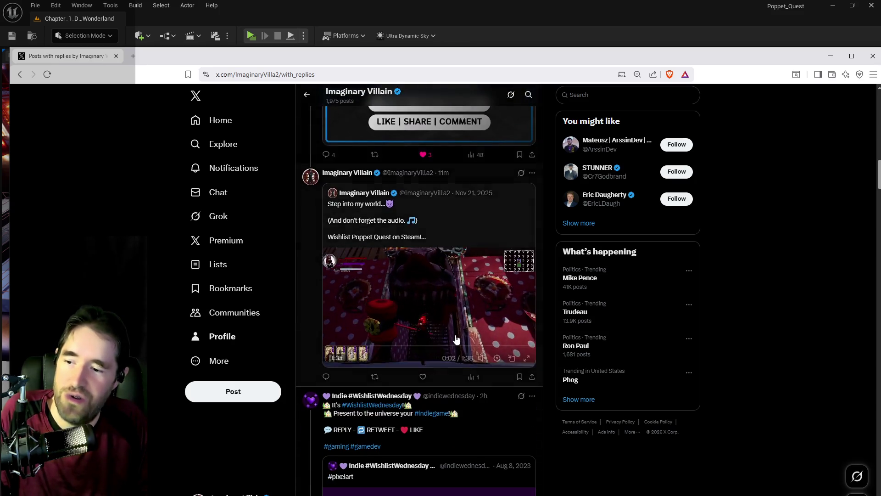
scroll(456, 341, "down", 9)
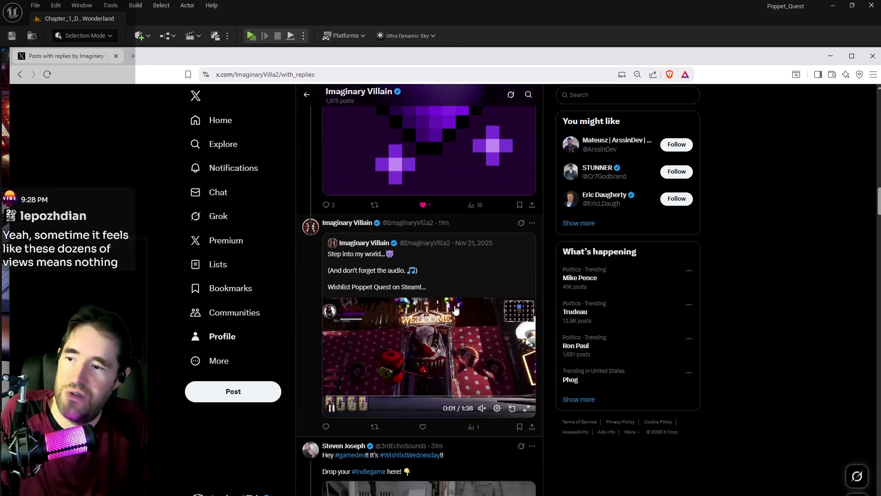
scroll(452, 376, "down", 15)
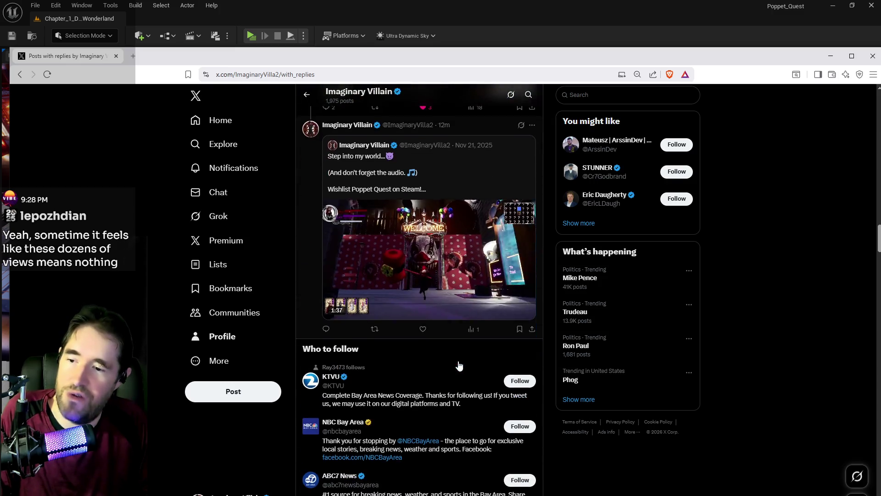
scroll(460, 356, "down", 13)
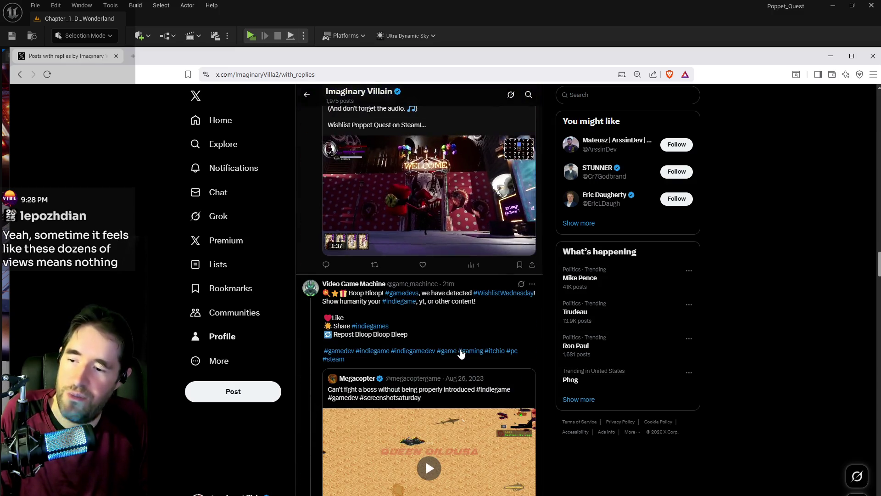
scroll(461, 346, "down", 12)
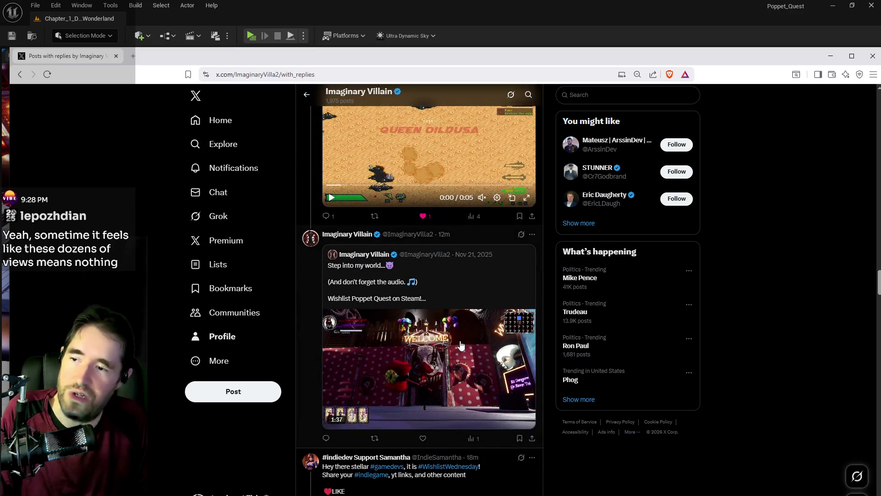
scroll(461, 347, "down", 7)
scroll(456, 356, "up", 3)
scroll(454, 351, "down", 10)
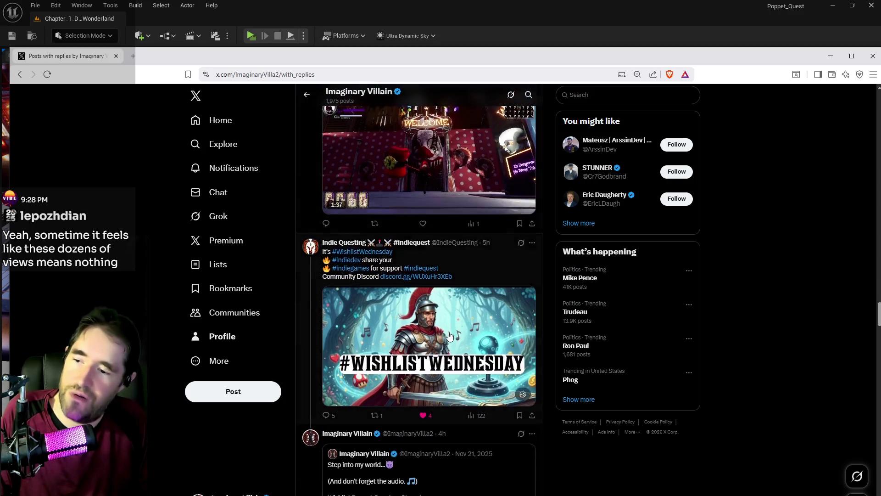
scroll(449, 337, "down", 9)
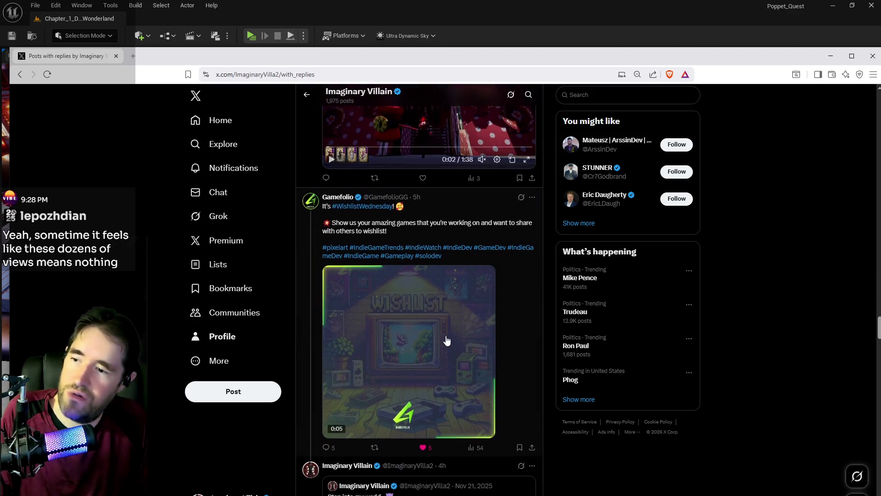
scroll(446, 340, "up", 4)
scroll(464, 327, "down", 4)
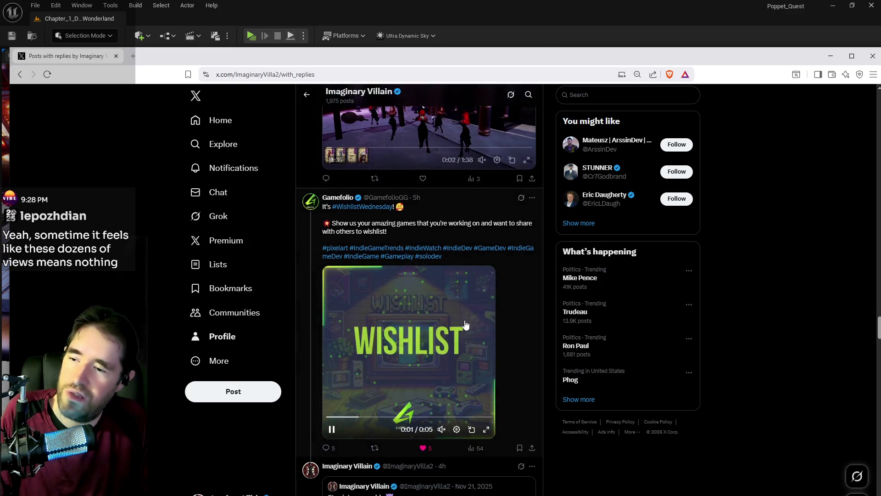
scroll(466, 328, "down", 8)
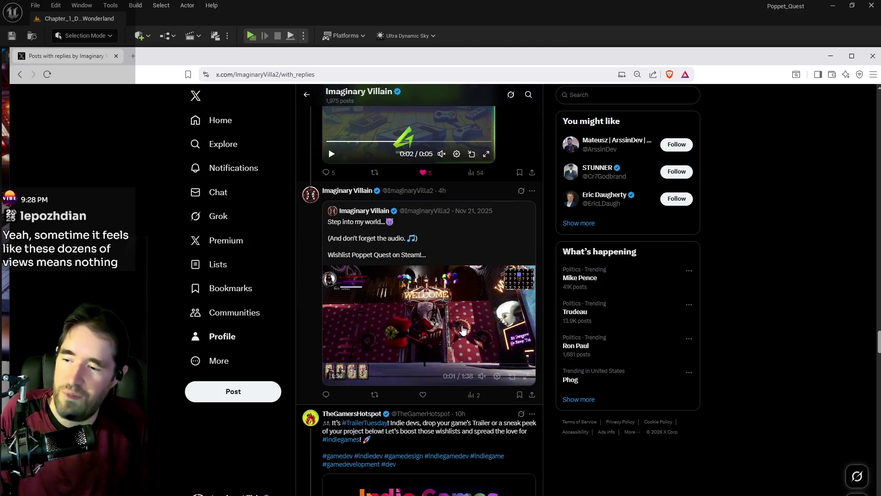
scroll(463, 339, "down", 4)
scroll(463, 322, "down", 12)
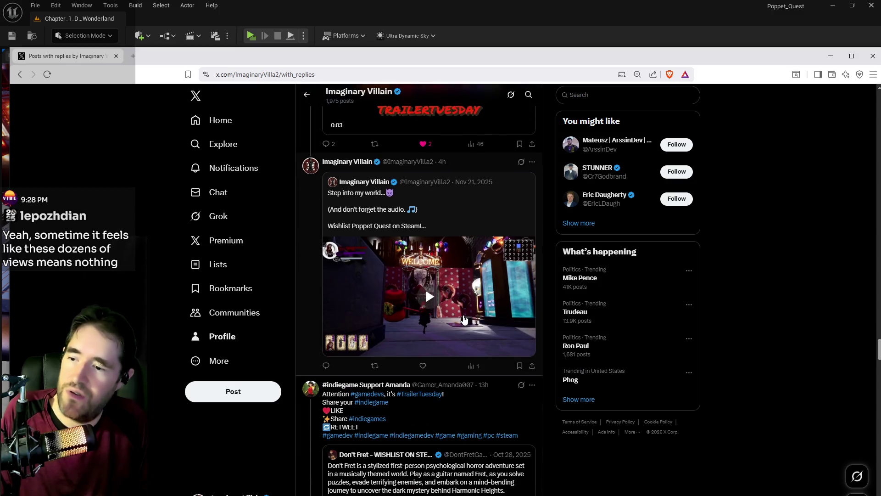
scroll(463, 337, "down", 2)
scroll(463, 338, "up", 3)
scroll(462, 338, "down", 3)
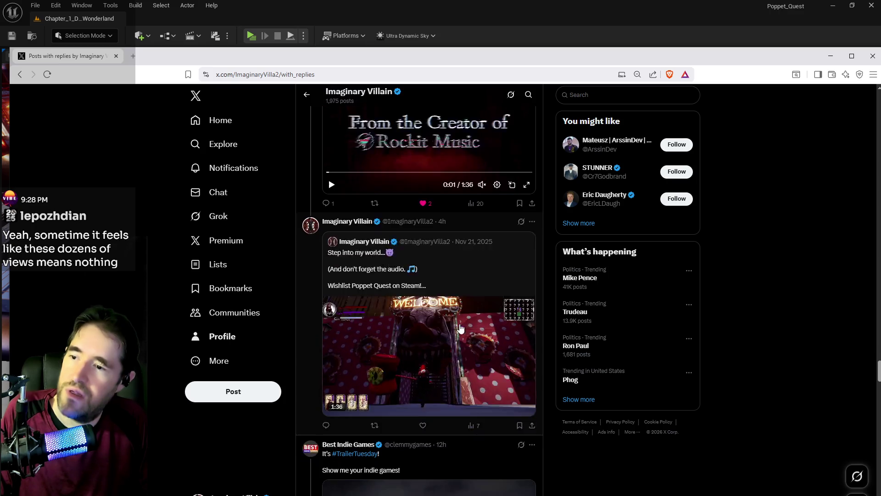
scroll(462, 321, "down", 7)
scroll(463, 275, "down", 2)
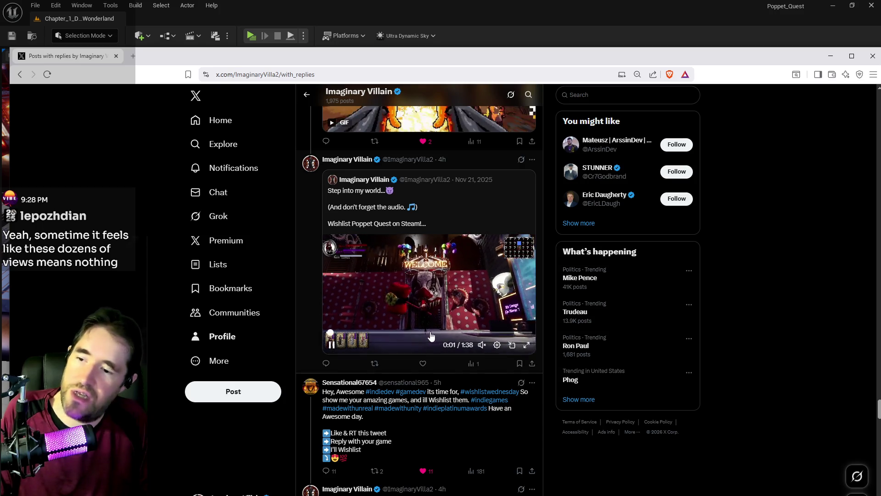
scroll(432, 337, "down", 4)
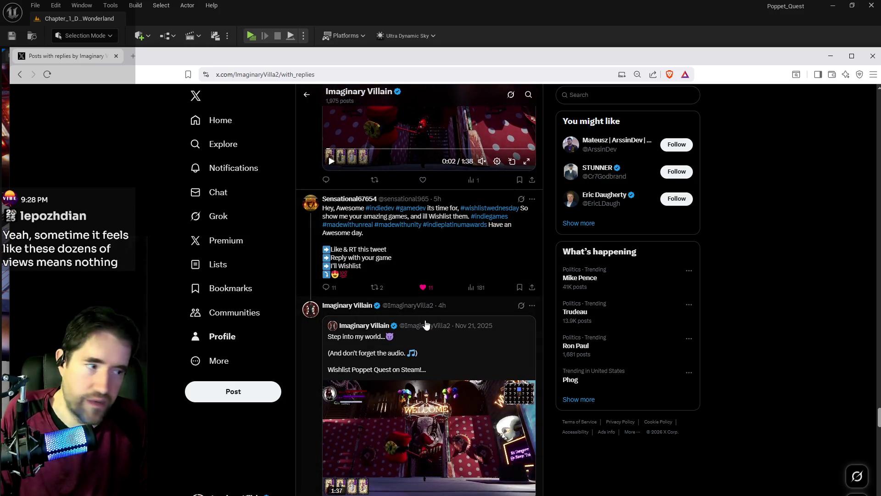
scroll(444, 340, "down", 3)
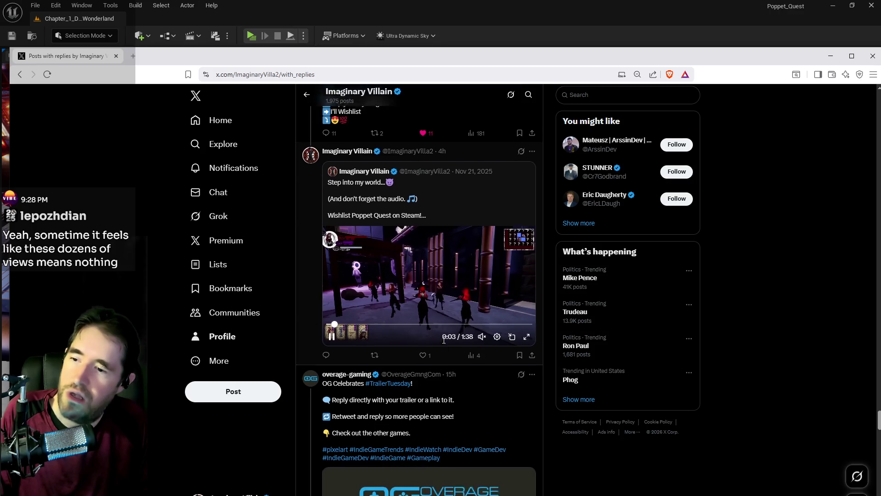
scroll(454, 338, "down", 6)
scroll(468, 337, "down", 8)
scroll(465, 334, "down", 5)
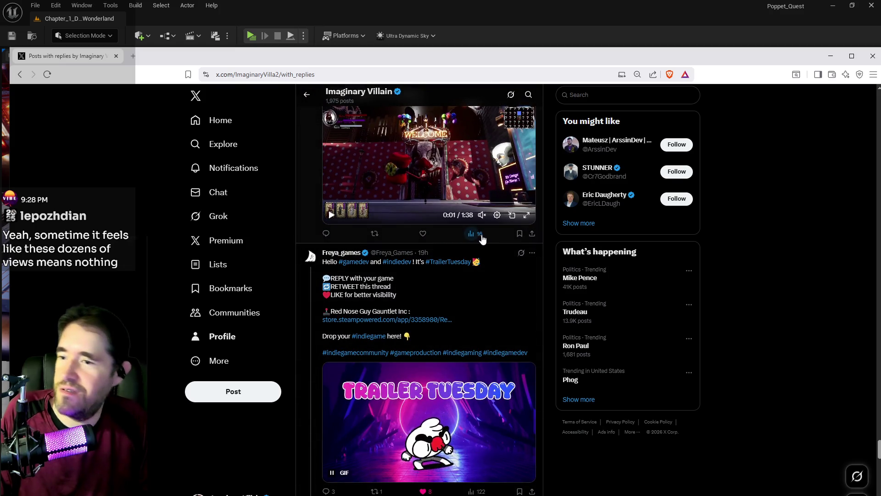
left_click(477, 234)
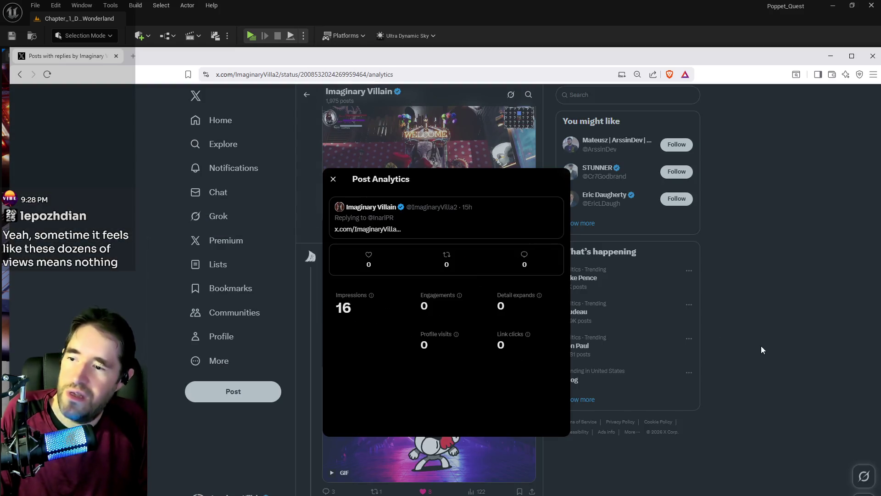
left_click(758, 350)
scroll(412, 327, "down", 8)
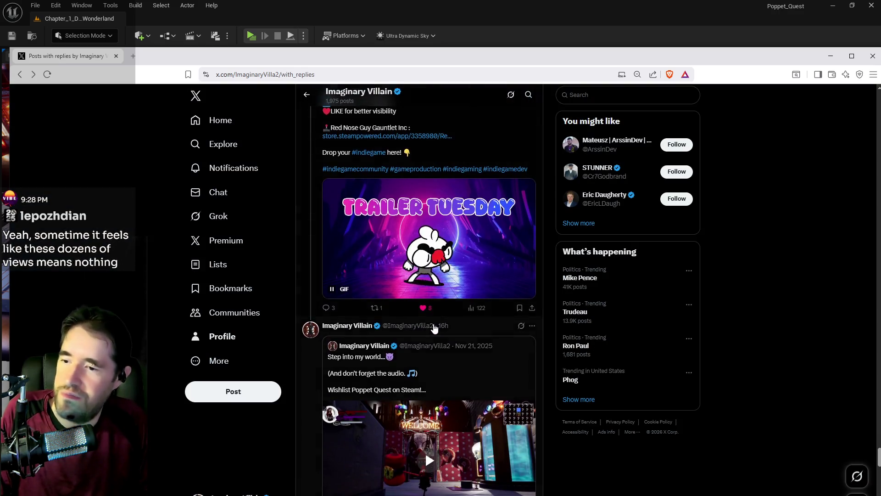
left_click(475, 299)
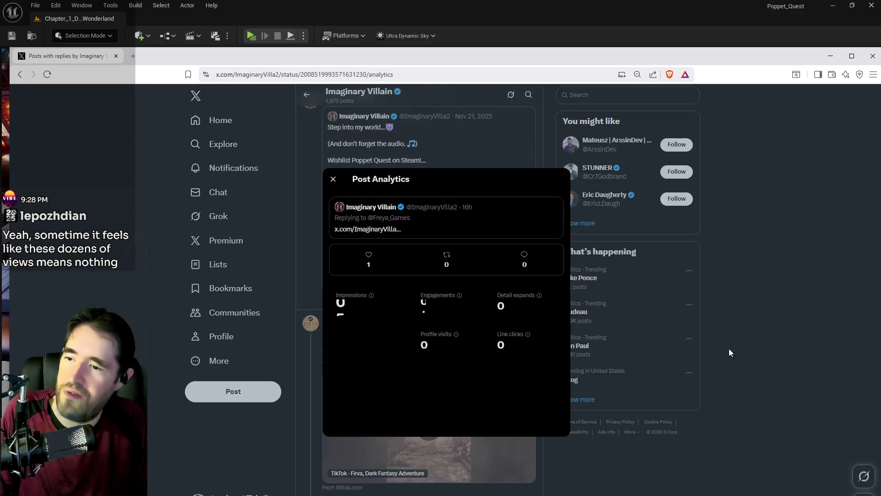
left_click(776, 355)
scroll(397, 369, "down", 7)
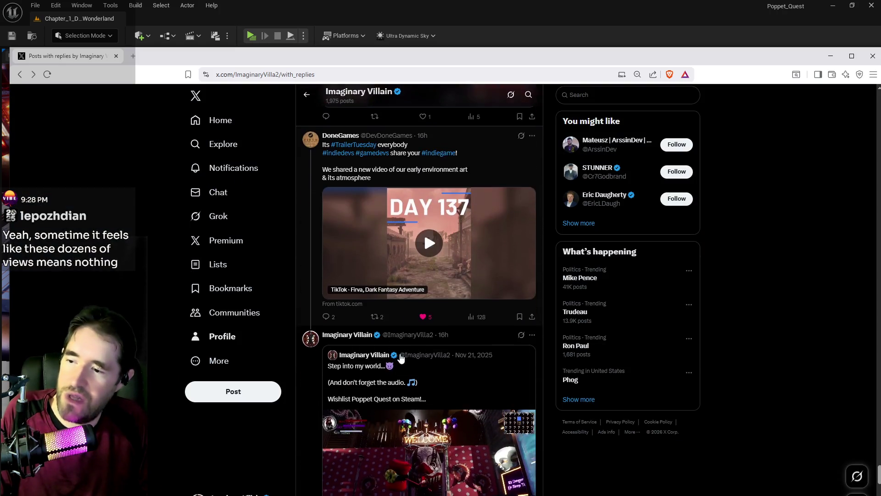
scroll(407, 358, "down", 10)
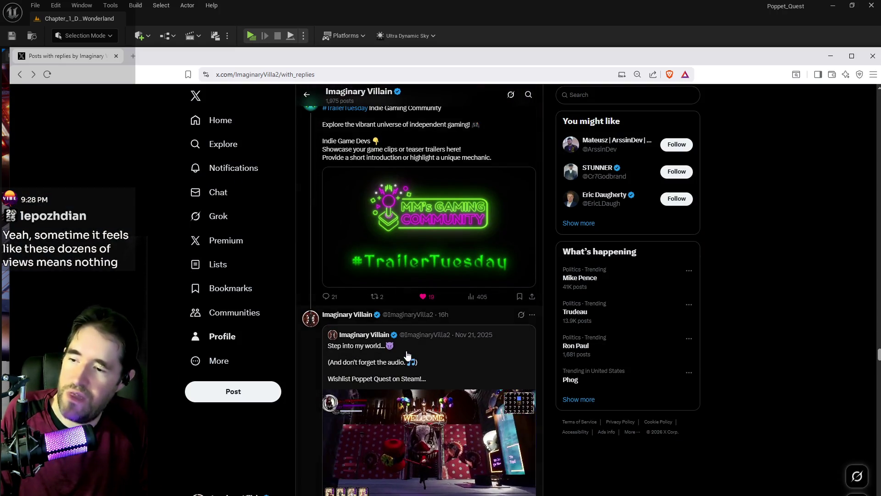
scroll(407, 354, "down", 3)
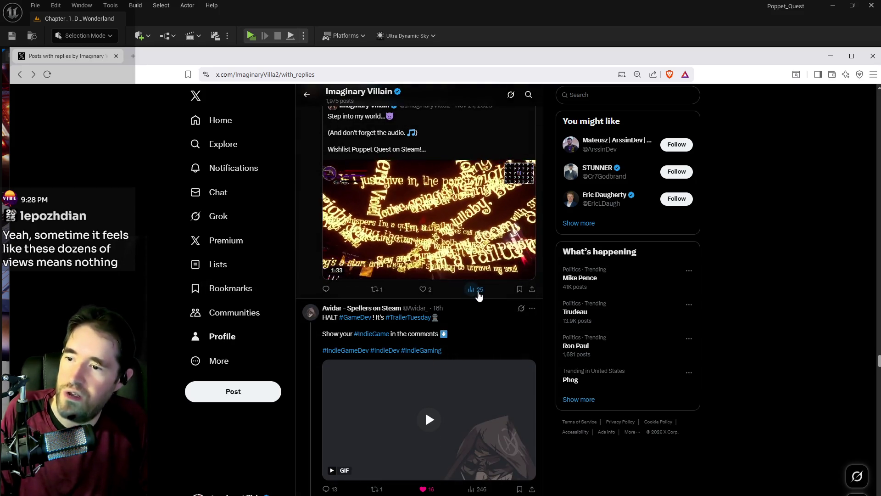
left_click(476, 290)
left_click(599, 361)
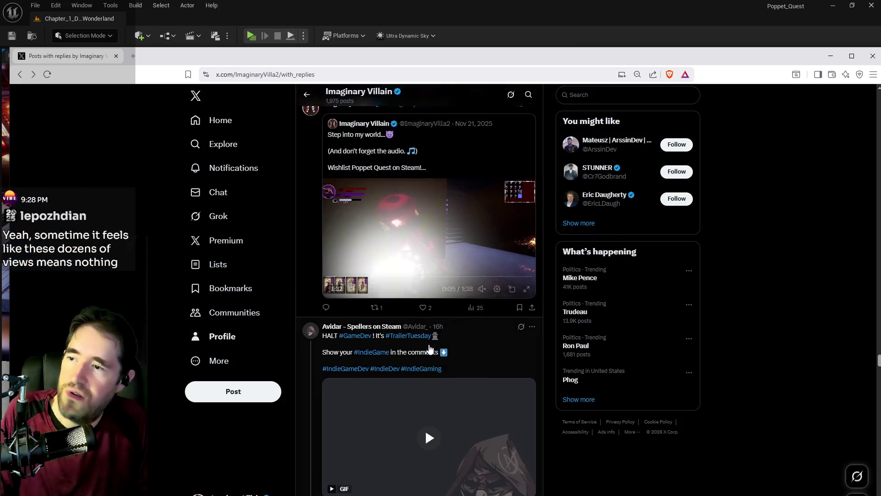
scroll(413, 357, "down", 10)
scroll(413, 358, "down", 2)
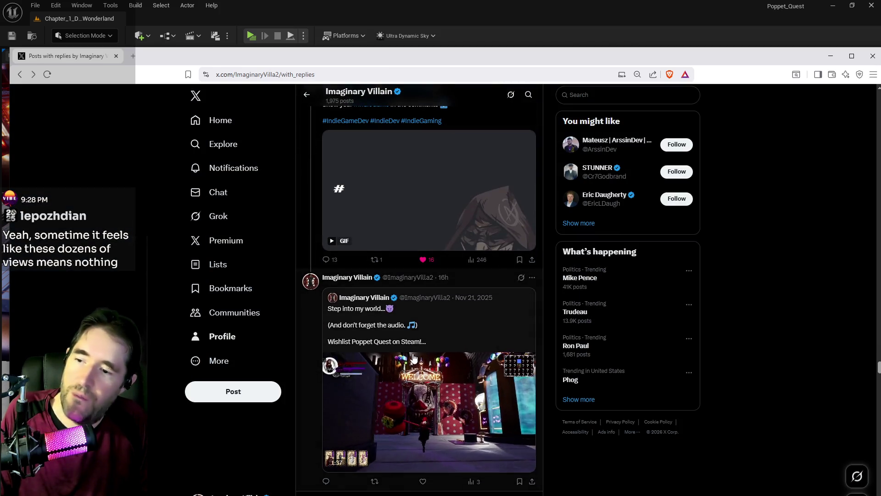
scroll(459, 264, "down", 2)
scroll(443, 316, "down", 9)
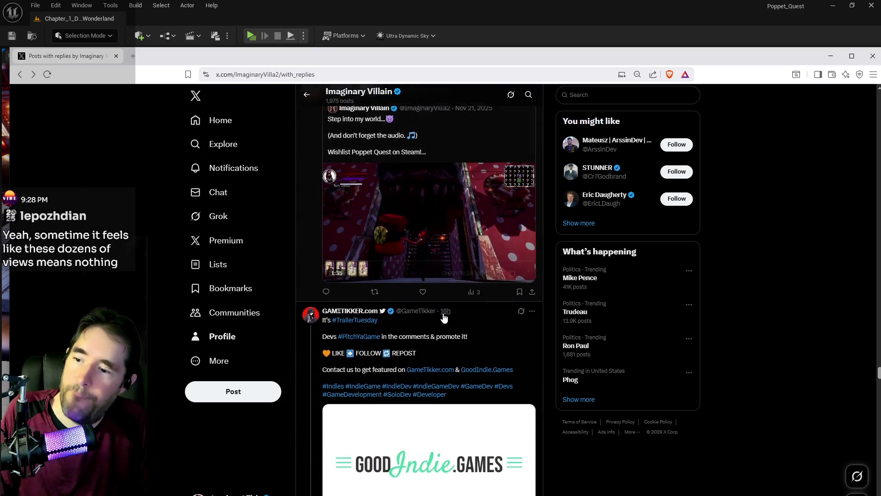
scroll(439, 327, "down", 2)
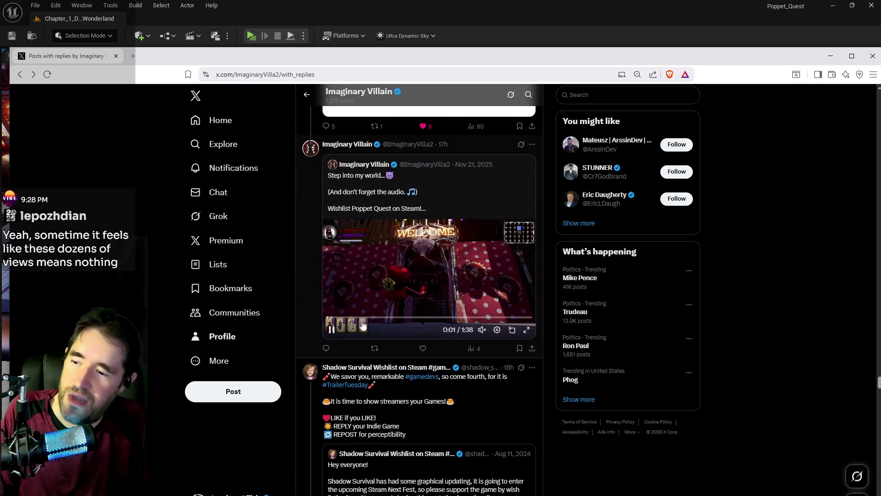
scroll(378, 330, "down", 2)
scroll(331, 265, "down", 14)
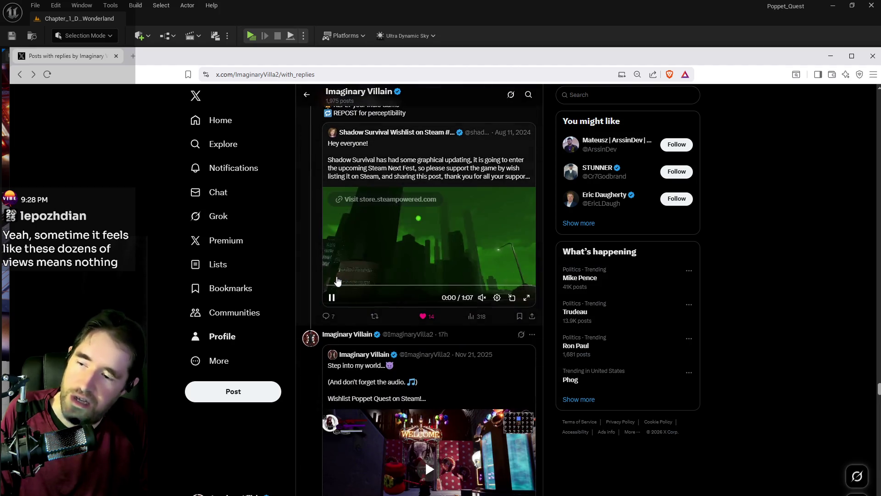
scroll(341, 340, "down", 6)
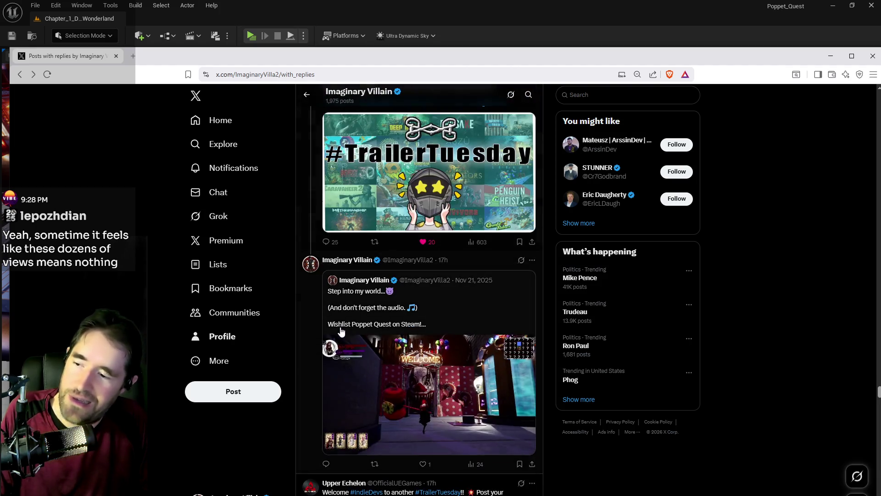
scroll(446, 325, "up", 3)
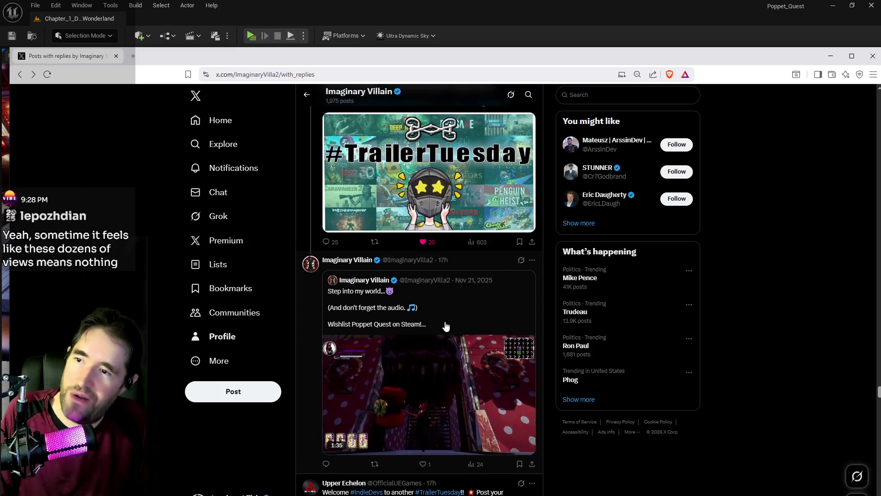
scroll(449, 324, "down", 4)
left_click(479, 285)
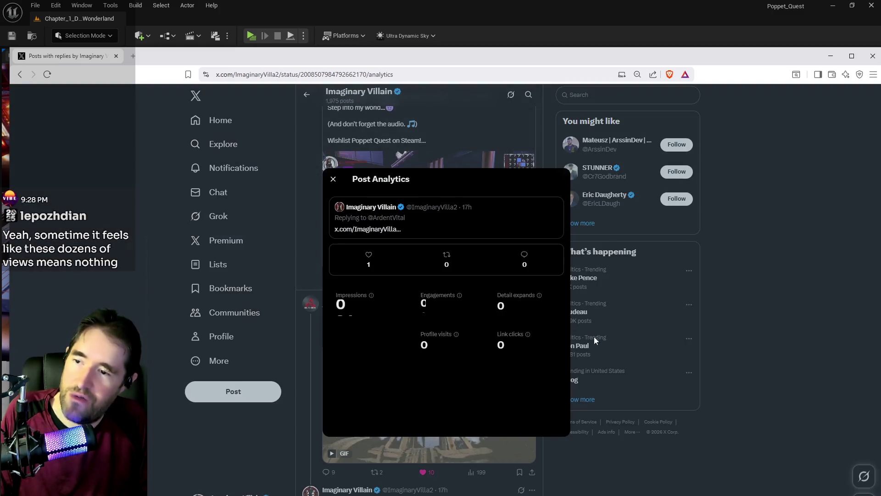
left_click(591, 400)
scroll(347, 316, "down", 10)
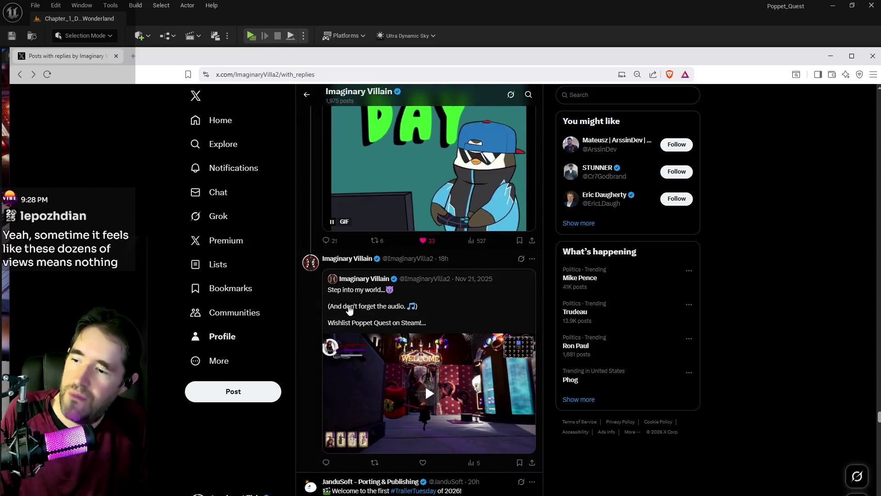
scroll(326, 310, "down", 4)
scroll(326, 340, "down", 4)
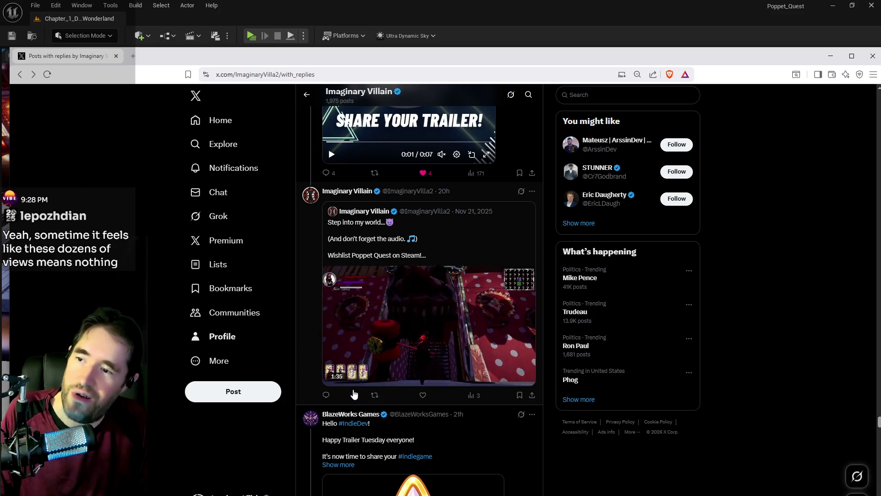
scroll(357, 393, "down", 3)
scroll(357, 393, "down", 3)
scroll(361, 339, "down", 1)
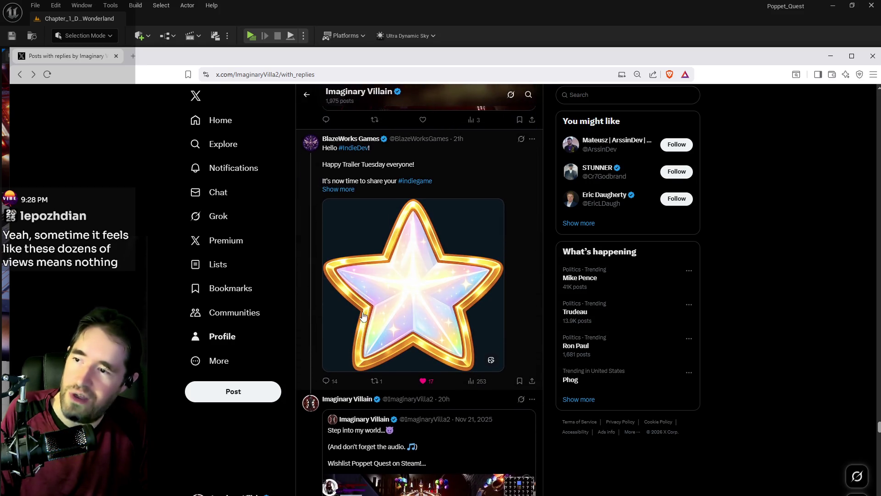
scroll(365, 348, "down", 6)
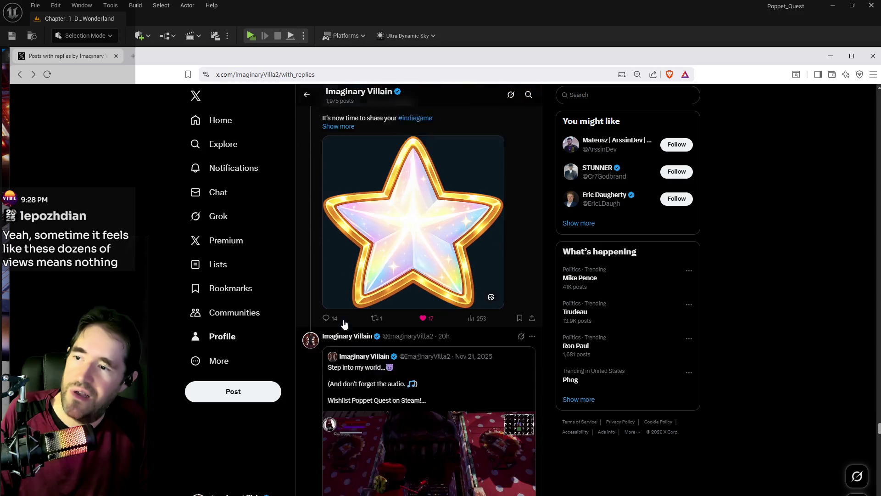
scroll(365, 347, "down", 12)
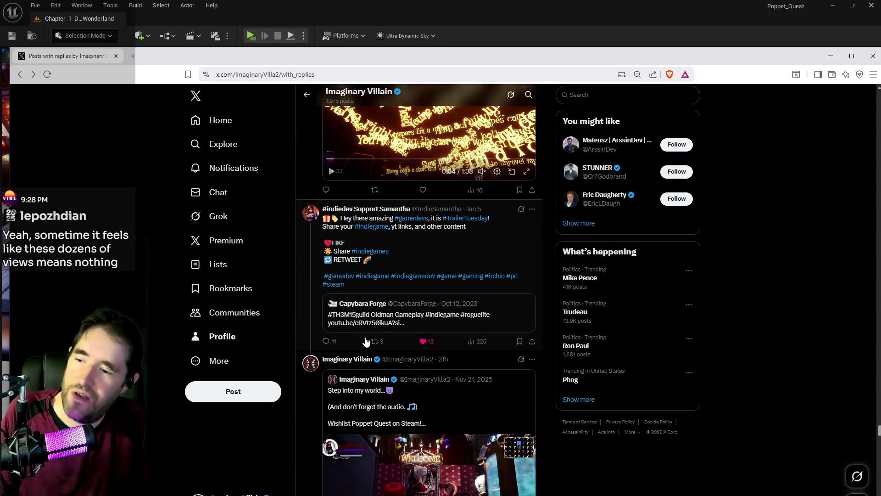
scroll(361, 331, "down", 5)
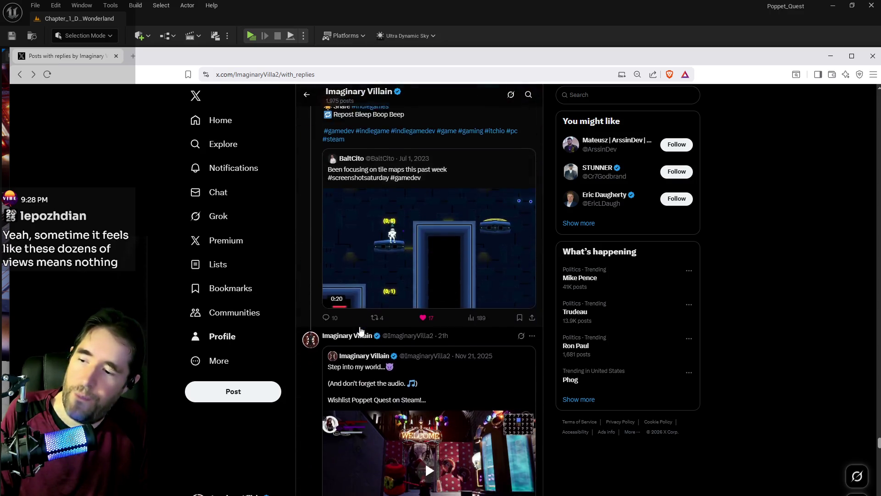
scroll(361, 332, "down", 15)
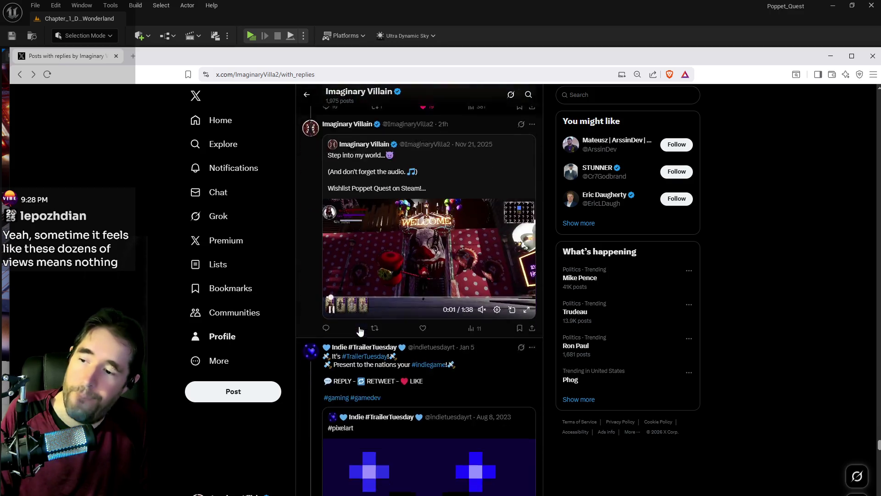
scroll(360, 331, "down", 9)
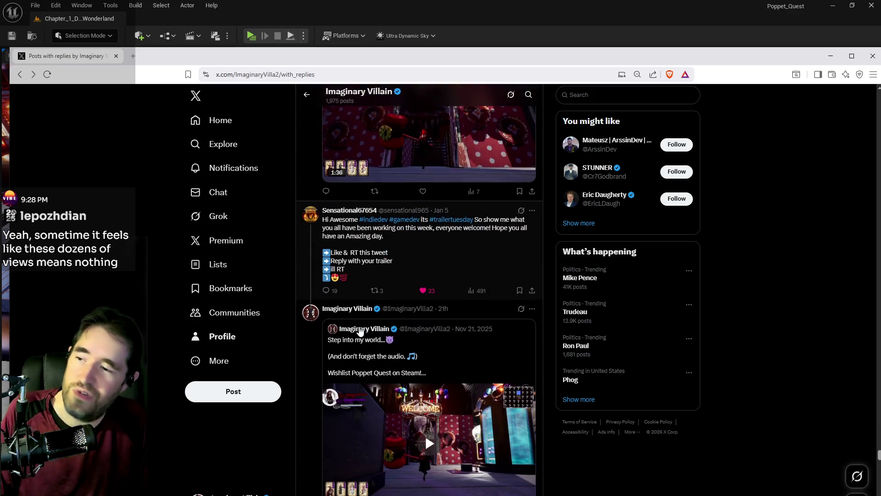
scroll(363, 317, "down", 11)
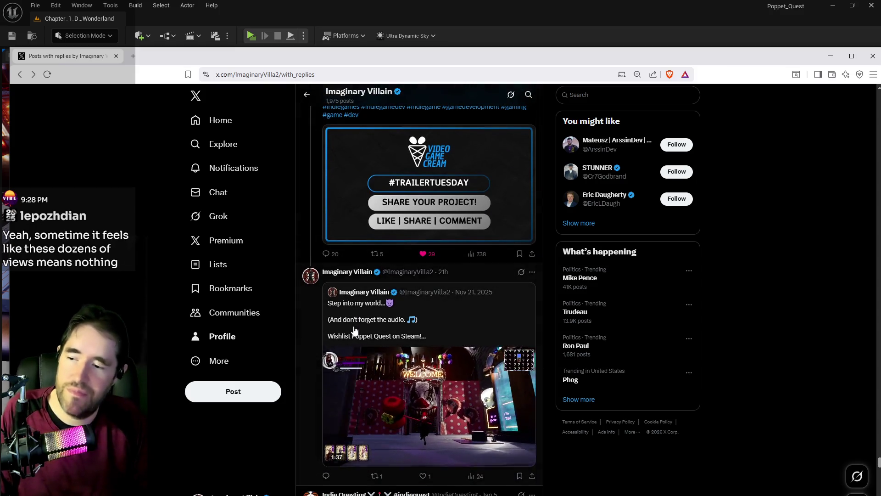
scroll(347, 327, "down", 10)
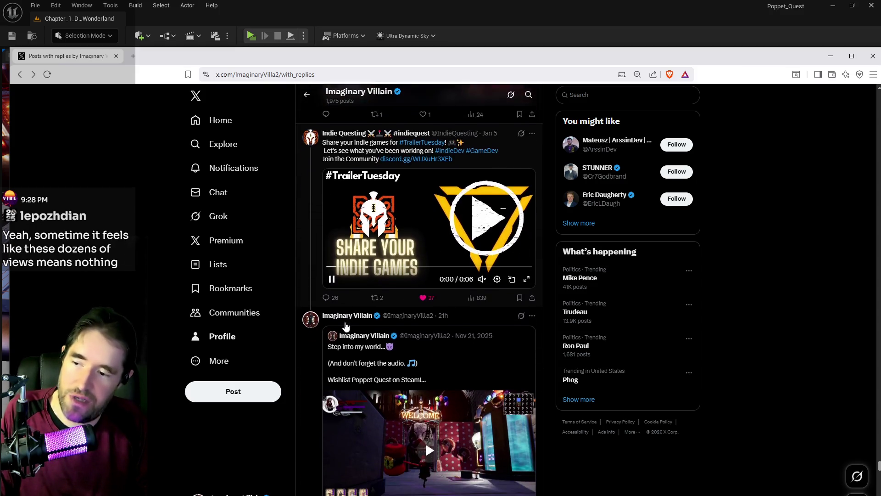
scroll(354, 331, "down", 9)
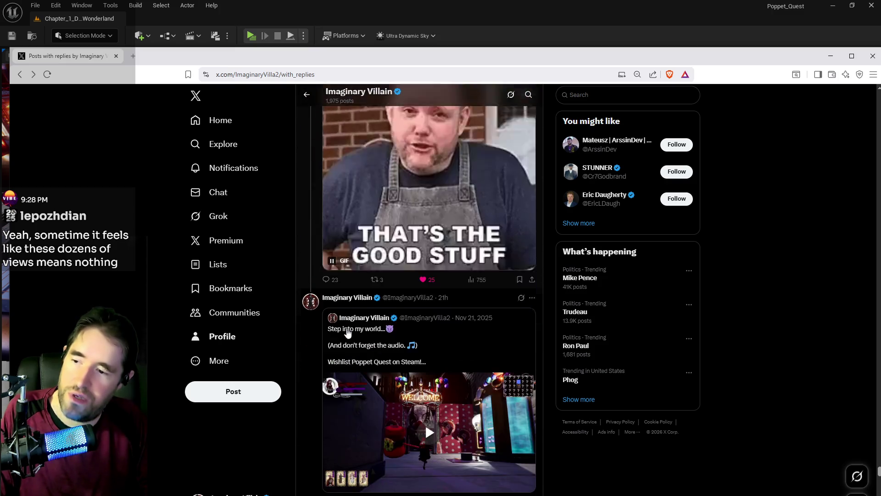
scroll(363, 330, "down", 8)
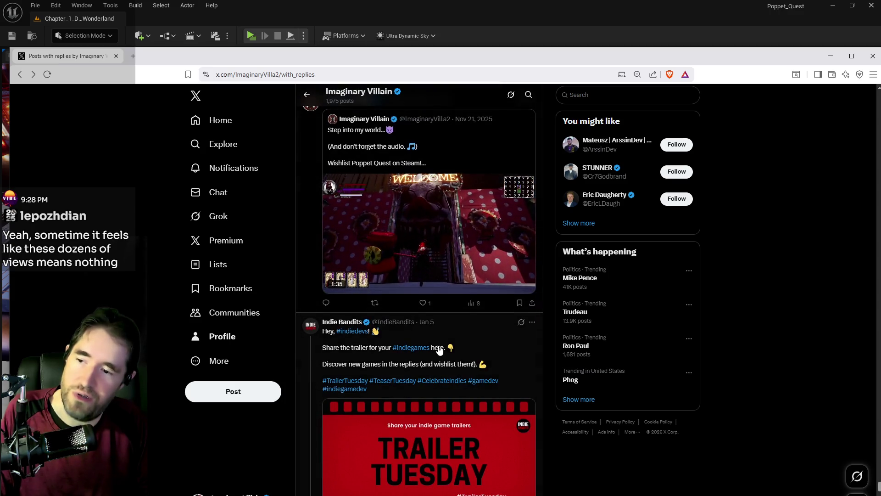
scroll(438, 359, "down", 7)
scroll(422, 360, "down", 7)
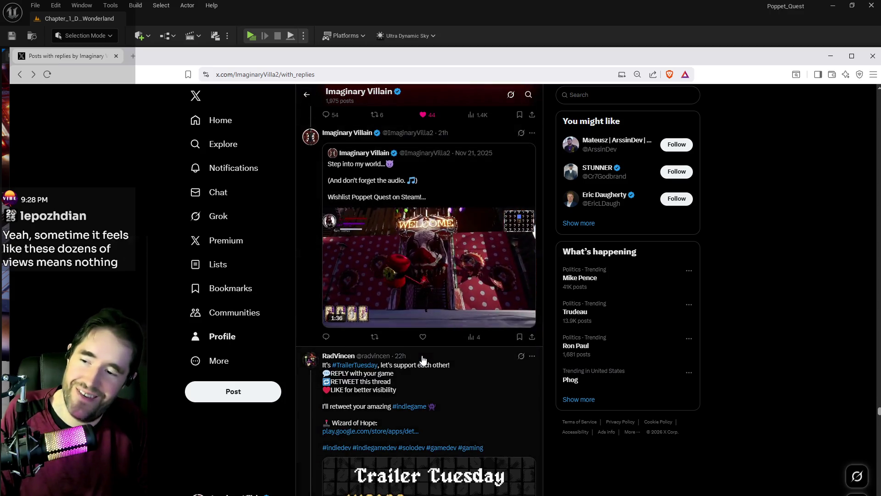
scroll(397, 301, "down", 3)
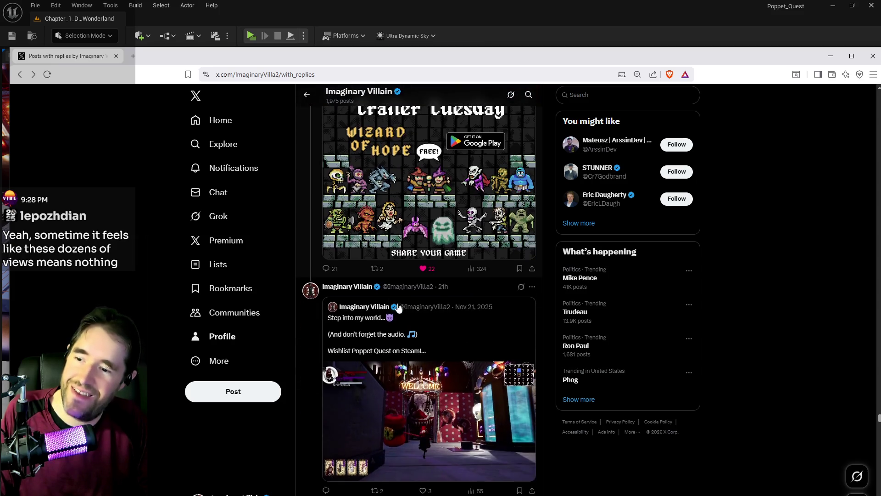
scroll(427, 326, "down", 4)
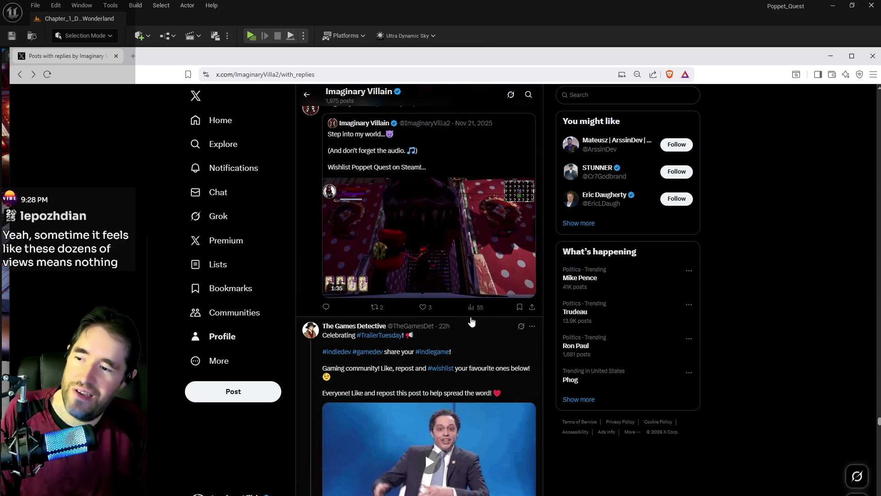
scroll(473, 315, "up", 2)
left_click(473, 399)
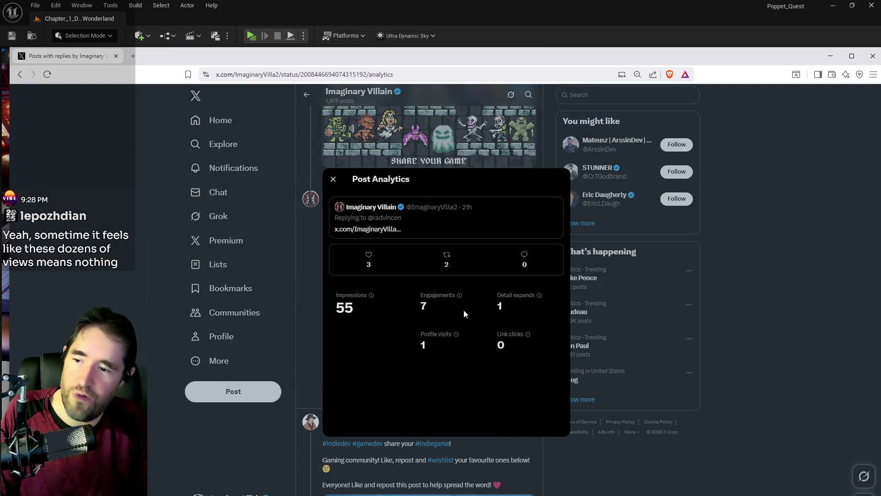
left_click(592, 490)
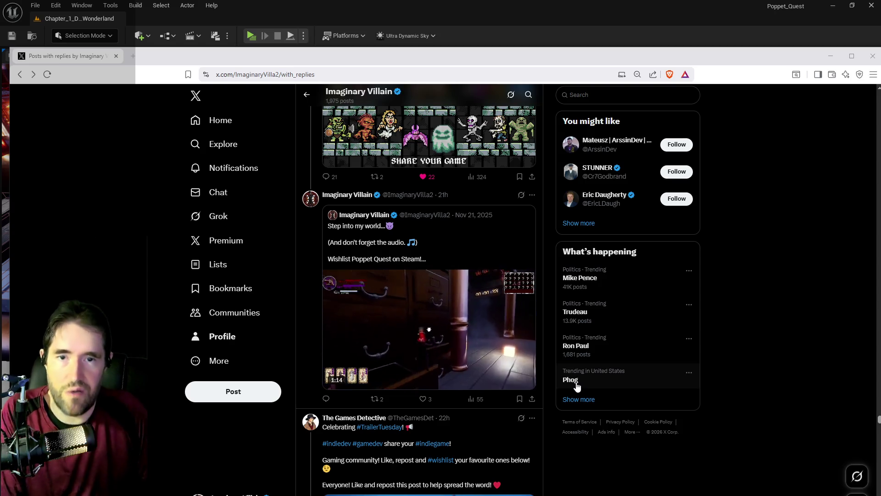
scroll(477, 376, "down", 4)
scroll(476, 376, "down", 6)
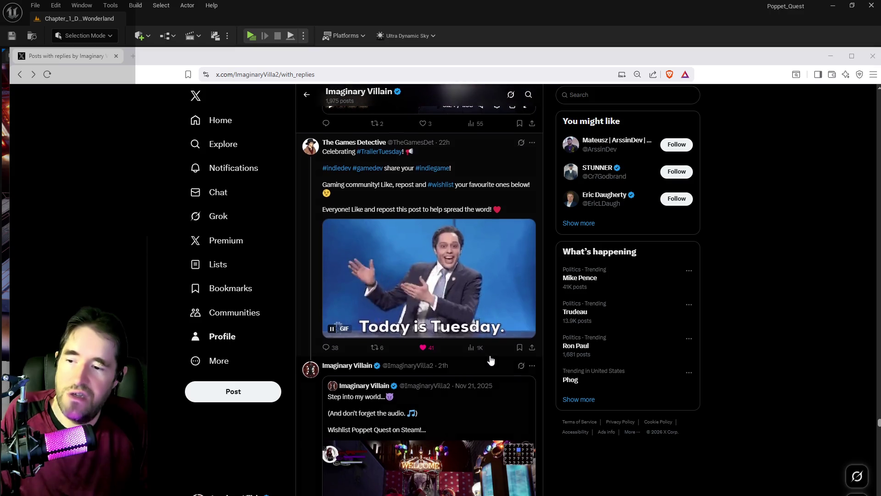
scroll(472, 324, "down", 2)
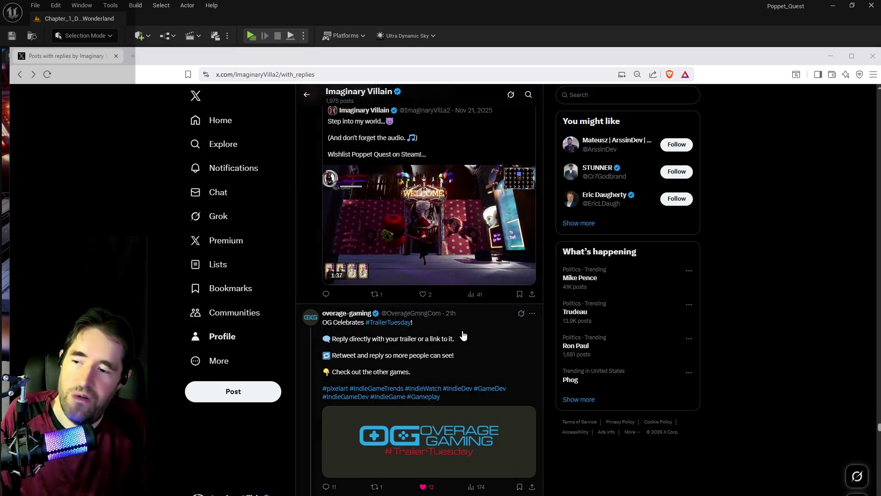
left_click(472, 294)
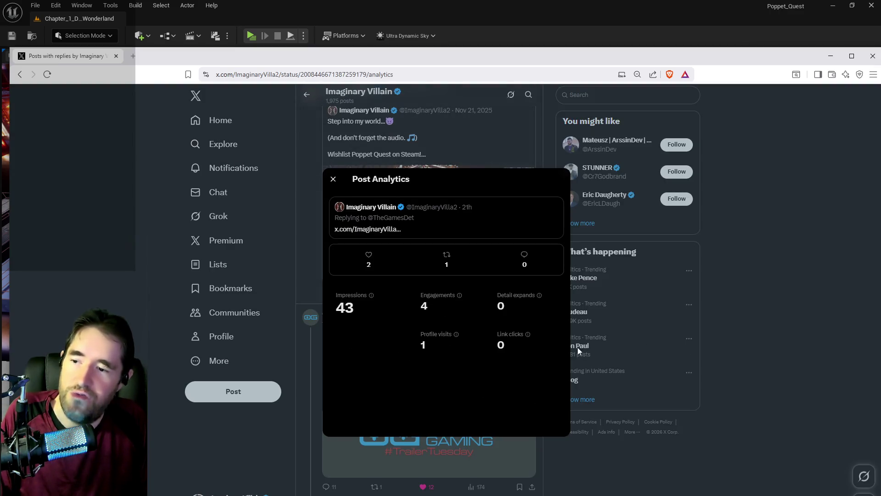
left_click(659, 403)
scroll(477, 380, "up", 4)
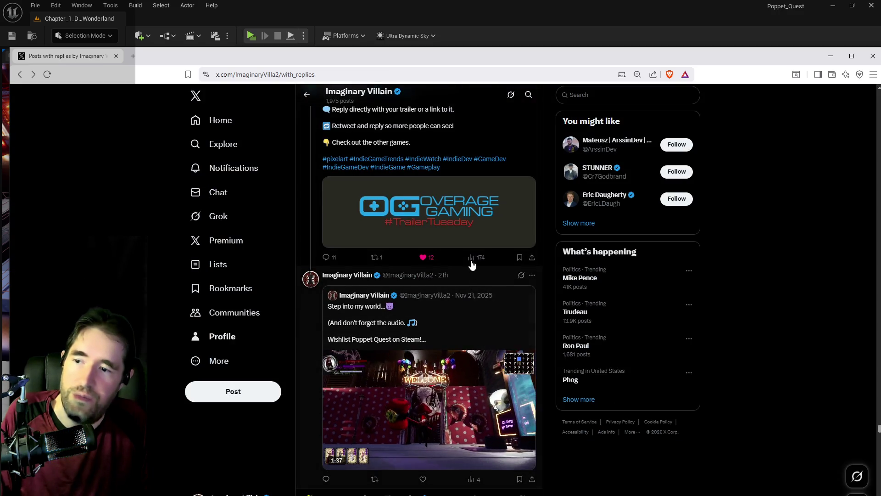
scroll(476, 379, "down", 8)
scroll(473, 331, "down", 3)
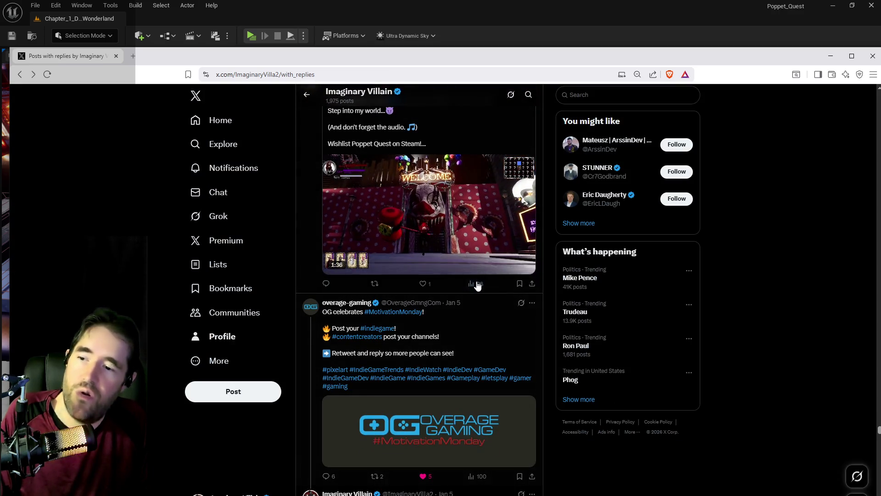
scroll(459, 317, "down", 4)
scroll(458, 317, "down", 1)
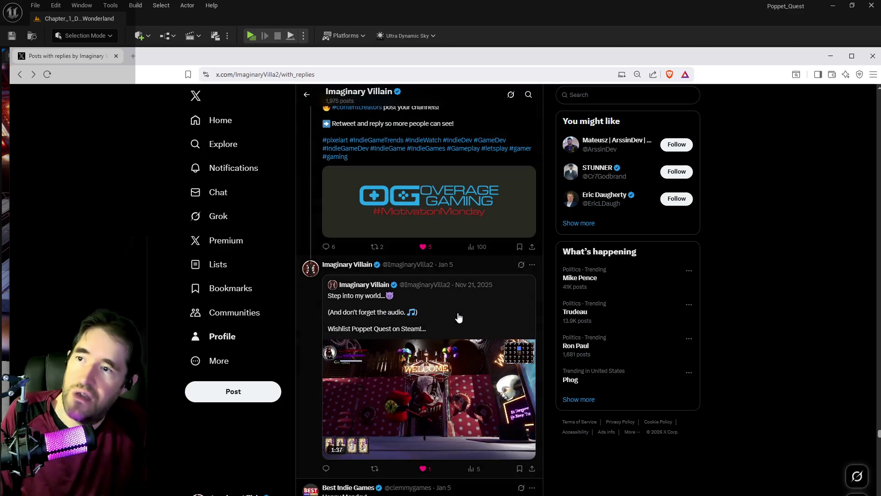
left_click(230, 246)
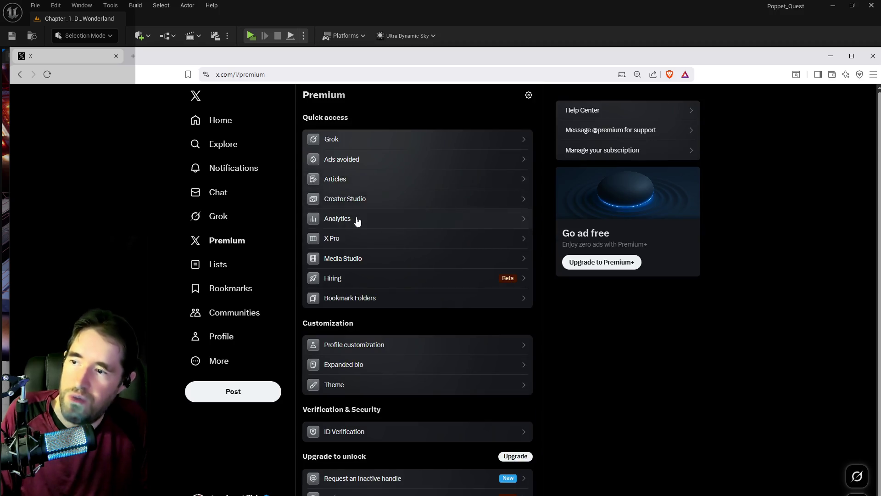
View X Analytics' impressions chart, then drag the browser aside to reveal the L_Piano editor
left_click(356, 218)
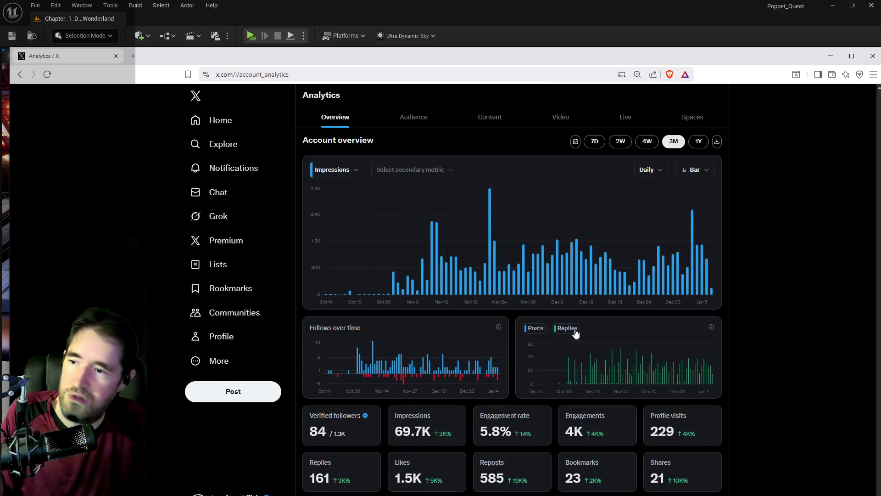
mouse_move(707, 284)
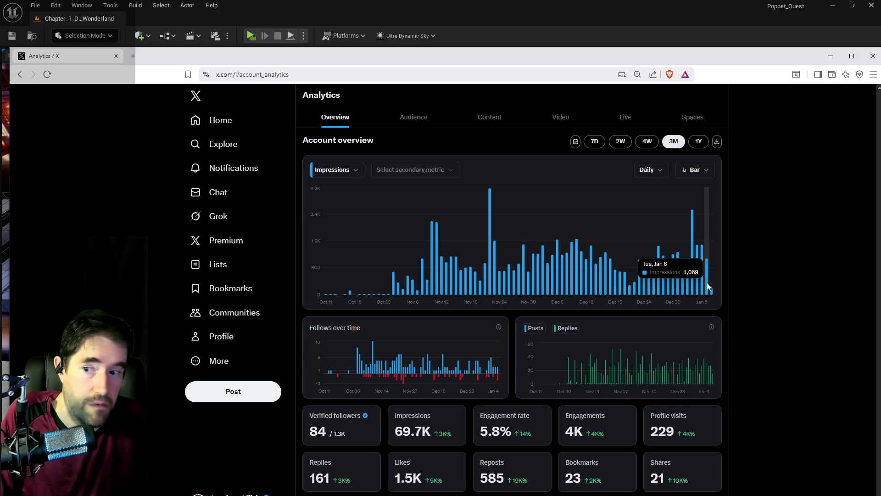
mouse_move(498, 370)
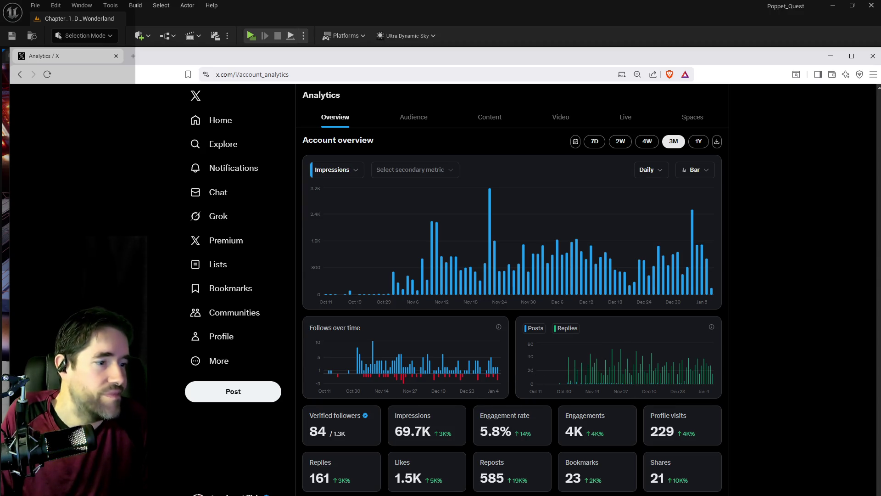
mouse_move(657, 222)
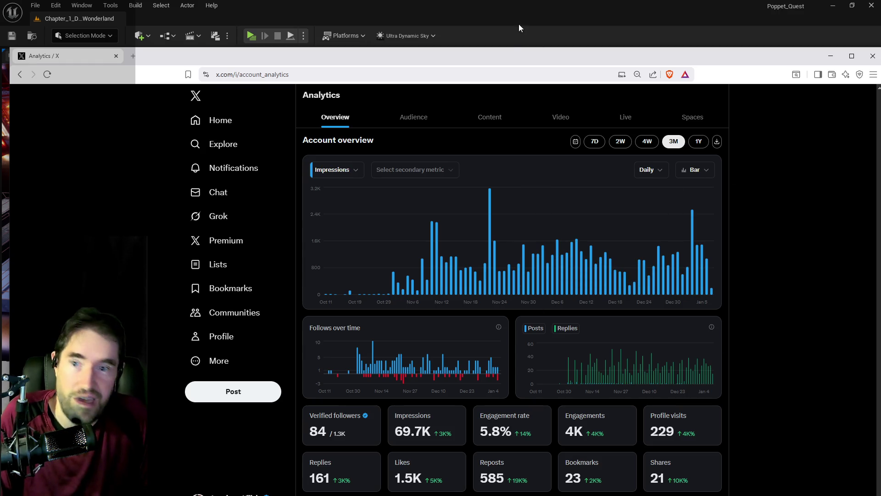
left_click_drag(491, 51, 880, 54)
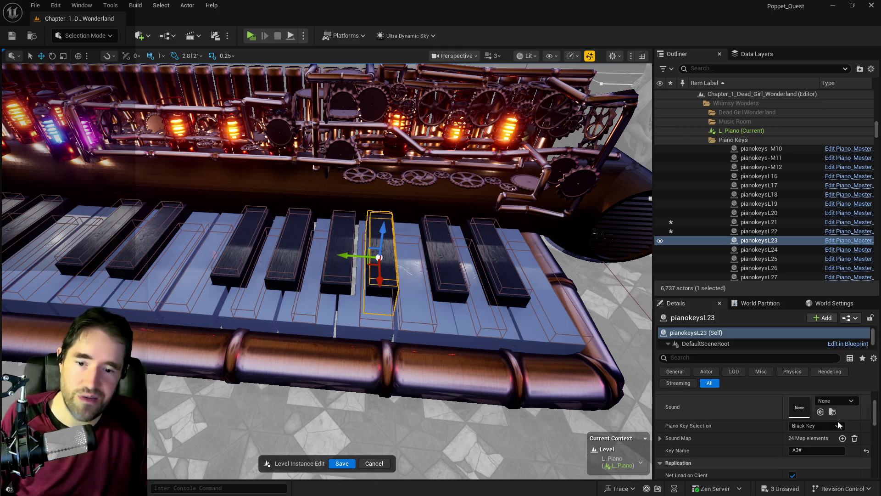
Search the black key's Sound asset list for 'a3' and dismiss it without assigning
left_click(837, 402)
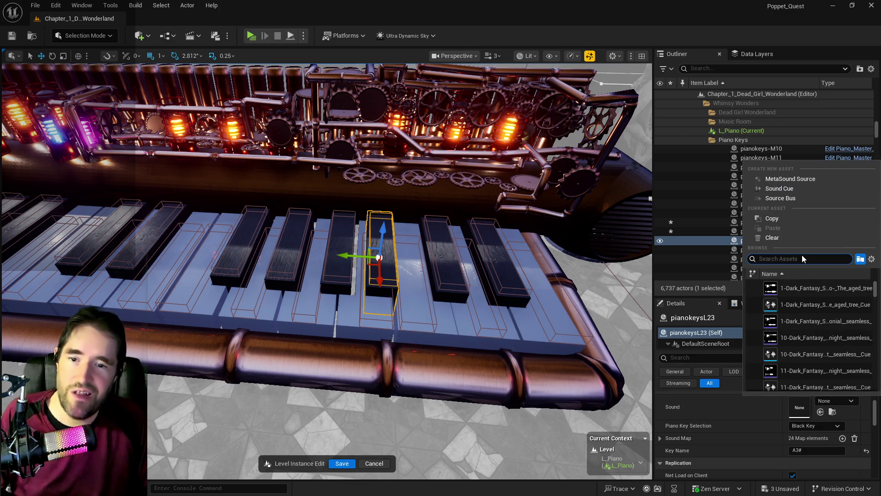
type("a3")
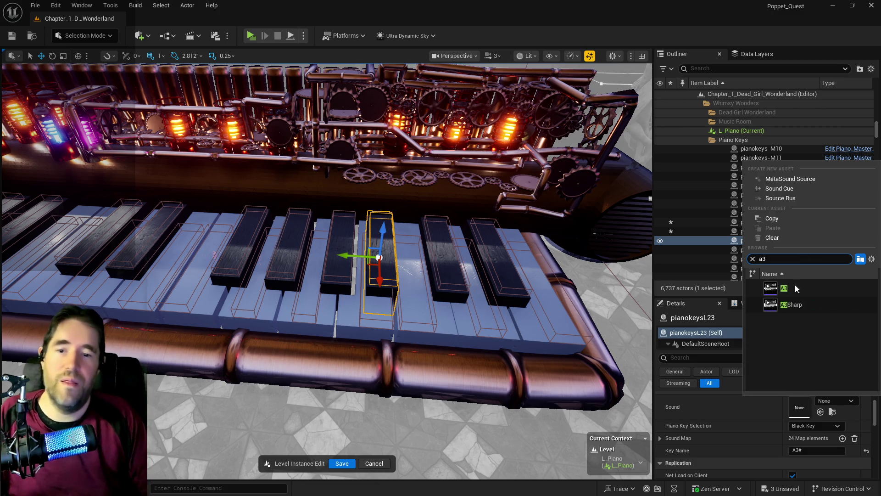
key("Escape")
Inspect black keys pianokeysL20 and pianokeysL23, then bring the X browser window back over the editor
left_click(338, 268)
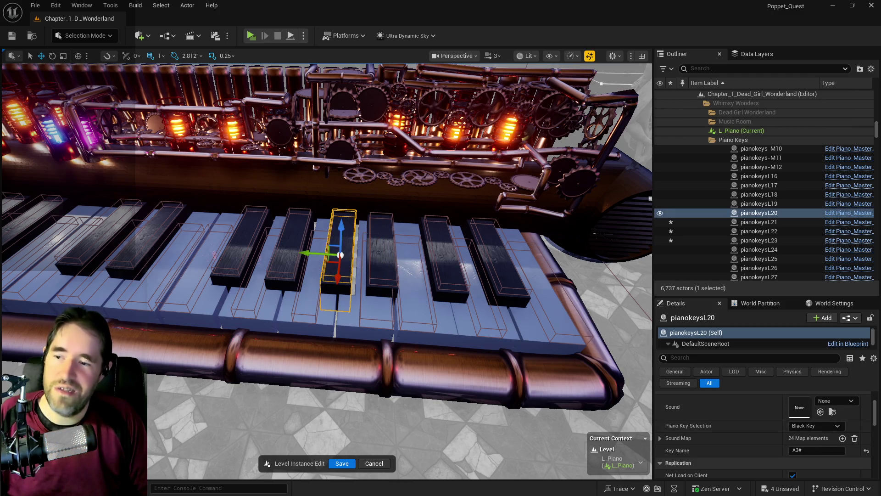
left_click(389, 268)
left_click(291, 268)
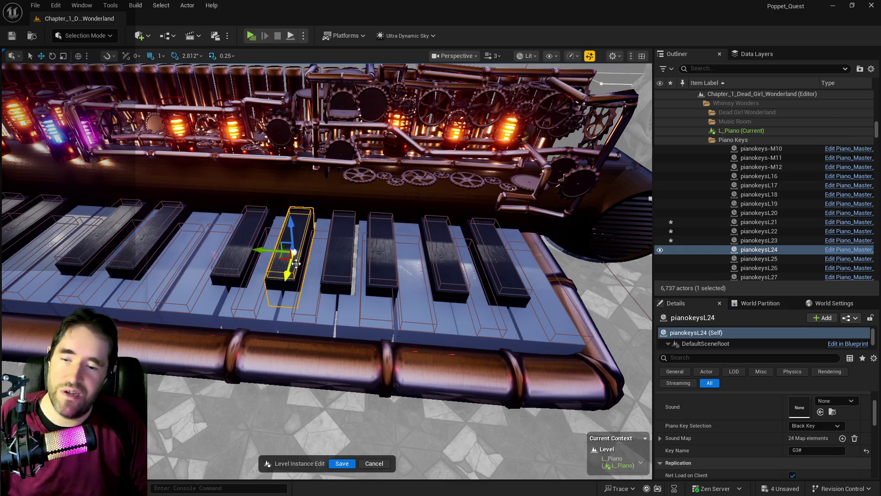
left_click(327, 267)
left_click(383, 271)
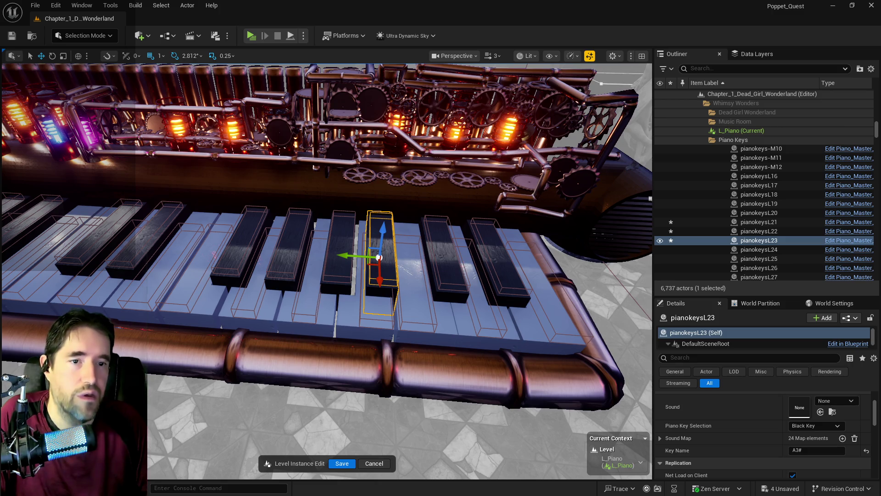
left_click_drag(880, 92, 359, 92)
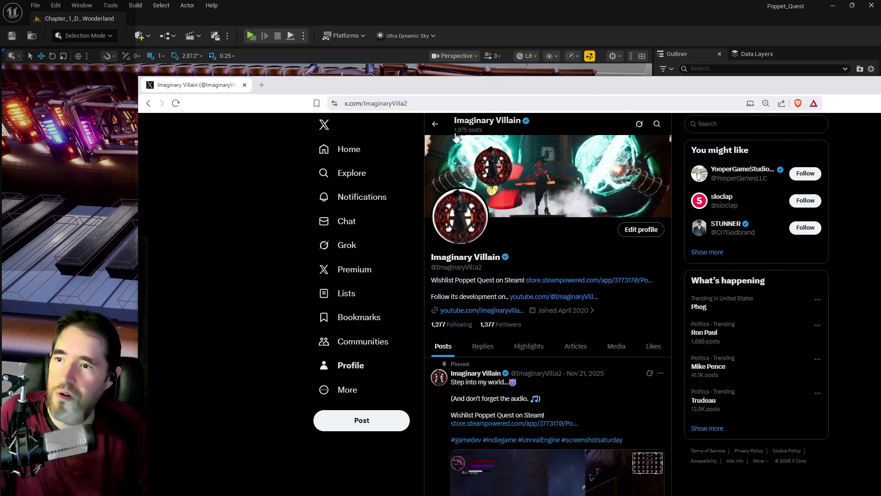
Move the X browser window to the upper left, then return to the editor and frame pianokeysR5
left_click_drag(524, 90, 403, 66)
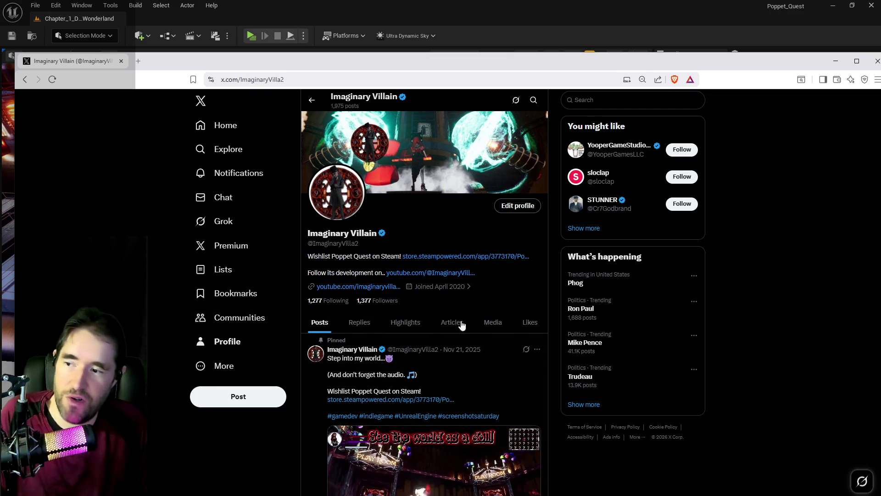
mouse_move(411, 61)
left_mouse_down()
mouse_move(501, 70)
mouse_move(360, 39)
mouse_move(397, 35)
left_mouse_up()
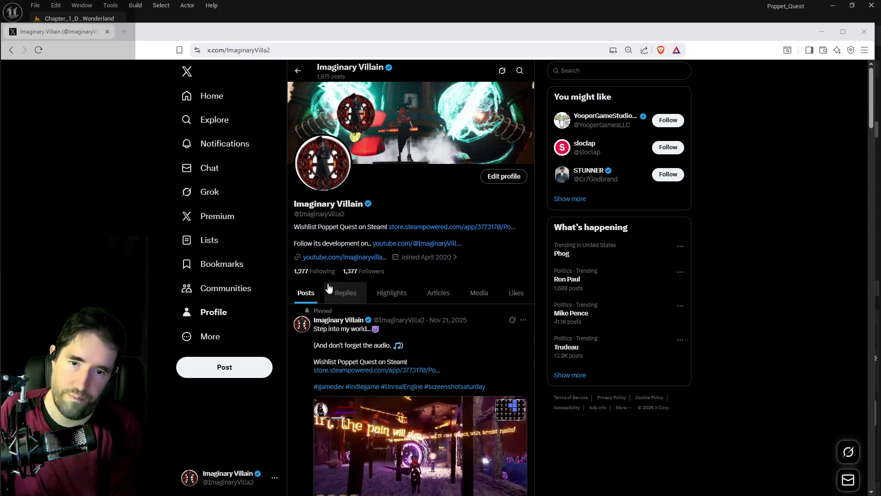
key("alt+Tab")
key("f")
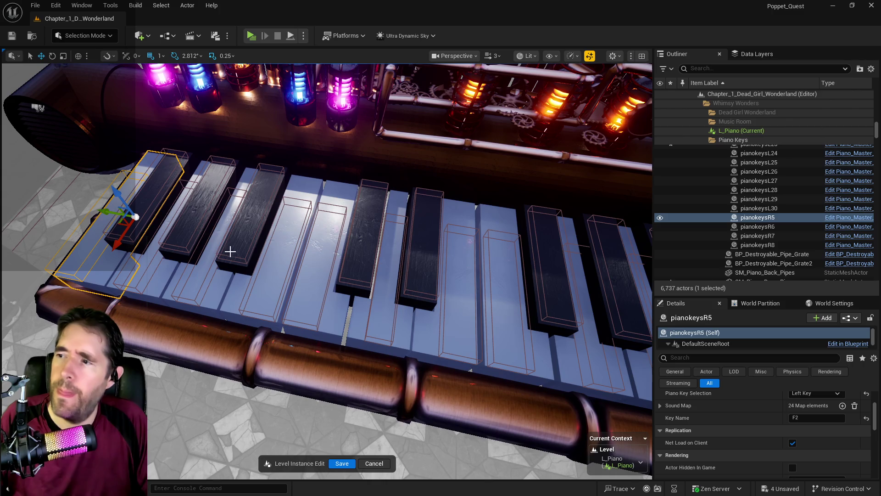
left_click(354, 253)
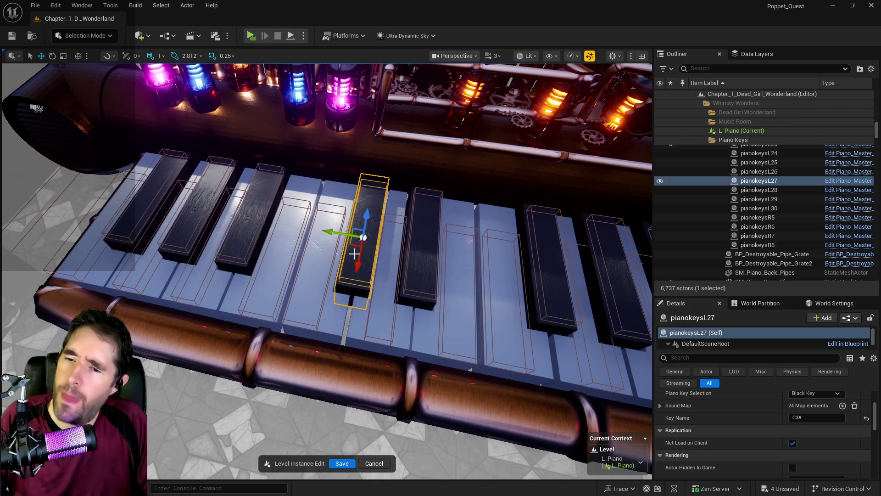
left_click(421, 270)
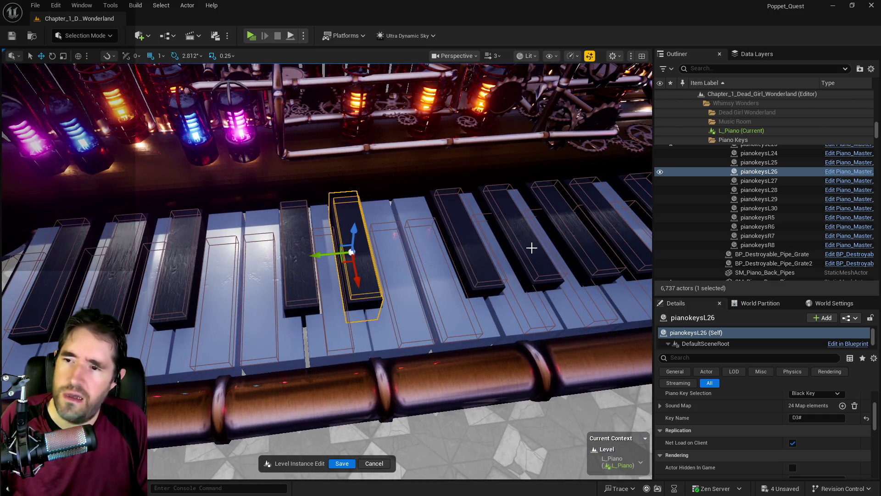
left_click(531, 247)
left_click(472, 265)
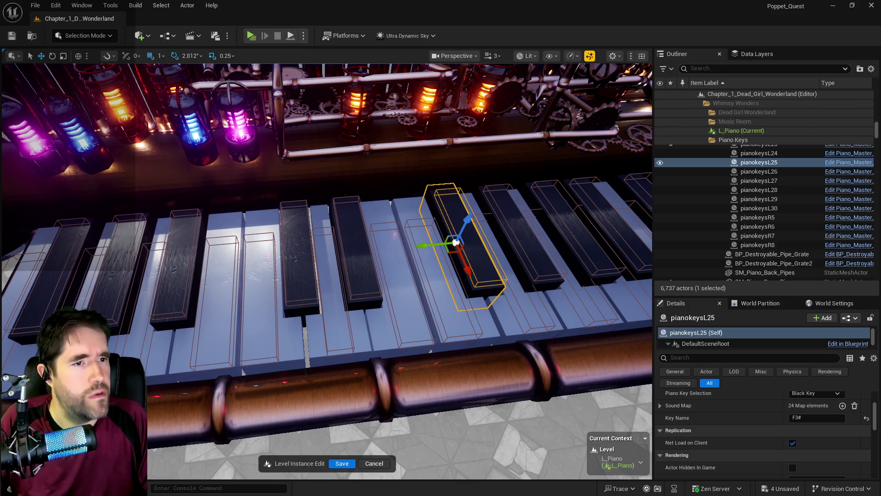
key("alt+Tab")
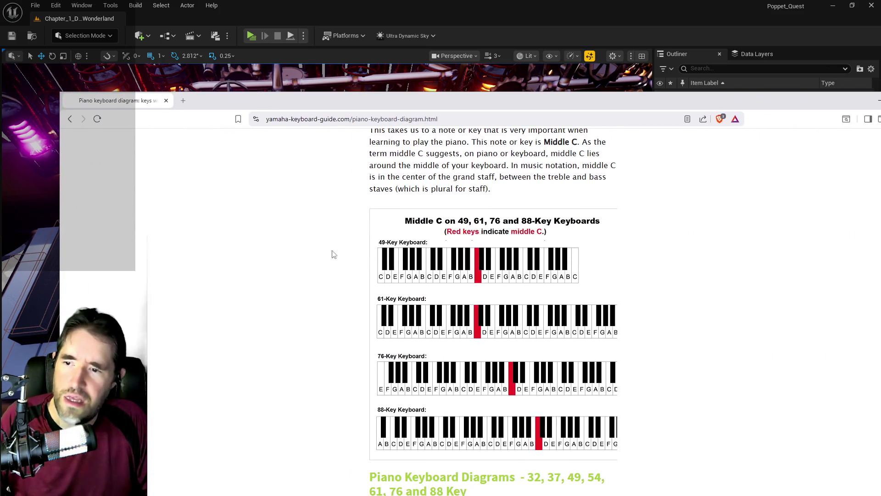
mouse_move(458, 109)
left_mouse_down()
mouse_move(776, 121)
mouse_move(517, 111)
left_mouse_up()
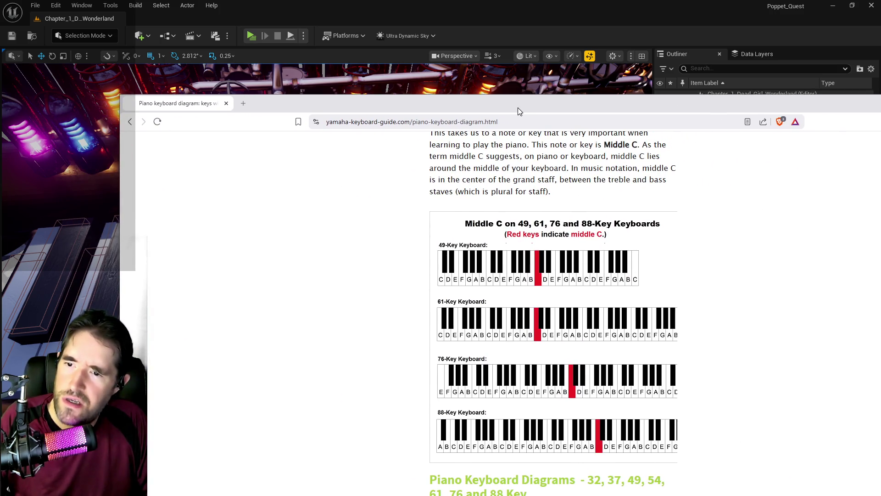
key("alt+Tab")
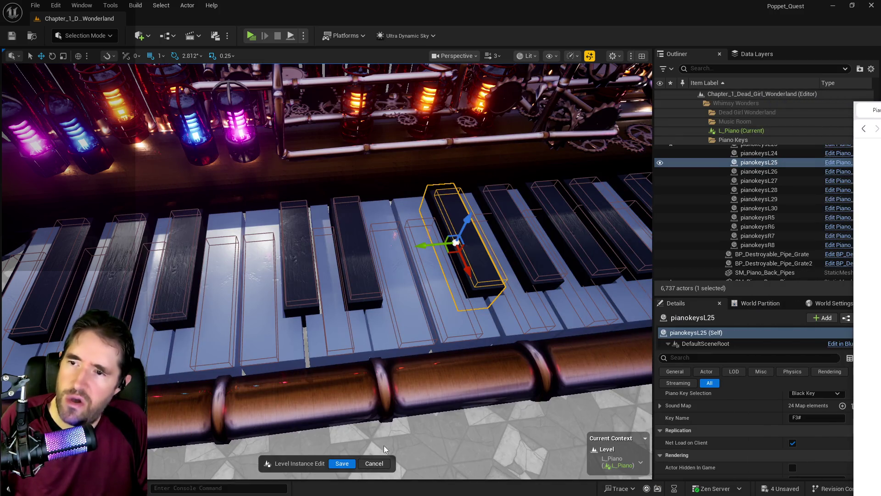
key("f")
mouse_move(290, 279)
left_mouse_down()
mouse_move(321, 308)
mouse_move(264, 305)
mouse_move(241, 277)
mouse_move(211, 273)
left_mouse_up()
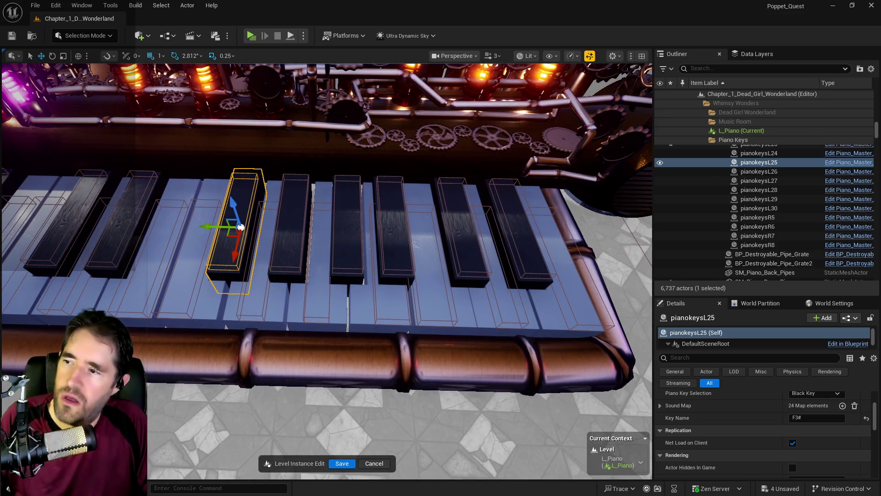
left_click_drag(363, 236, 367, 234)
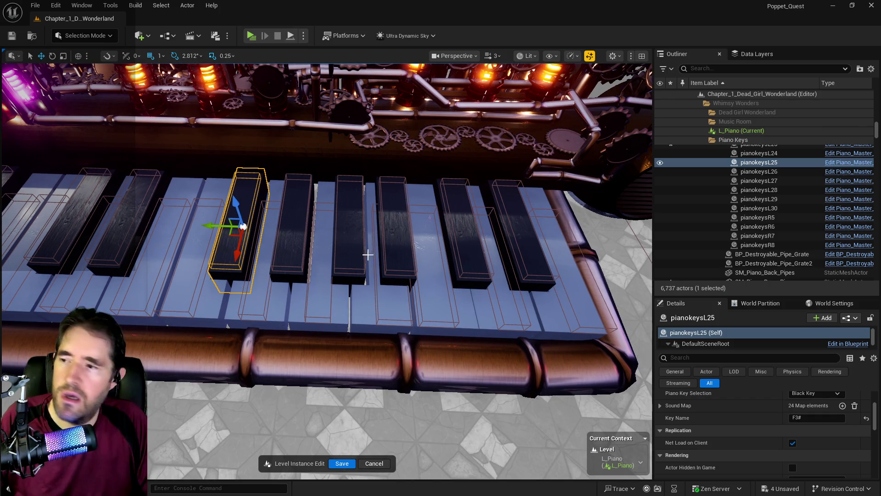
mouse_move(357, 284)
left_mouse_down()
mouse_move(335, 293)
mouse_move(342, 267)
mouse_move(358, 265)
mouse_move(327, 268)
mouse_move(405, 234)
left_mouse_up()
left_click(425, 269)
left_click(426, 270)
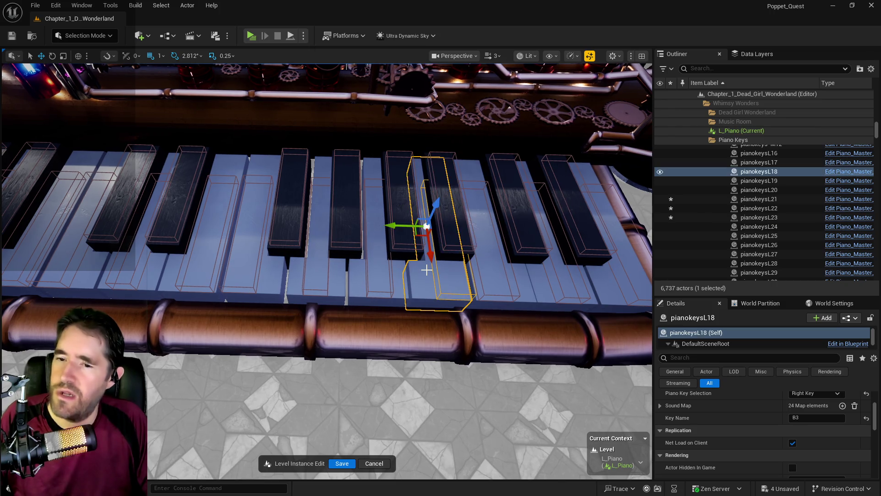
left_click(397, 278)
left_click(486, 276)
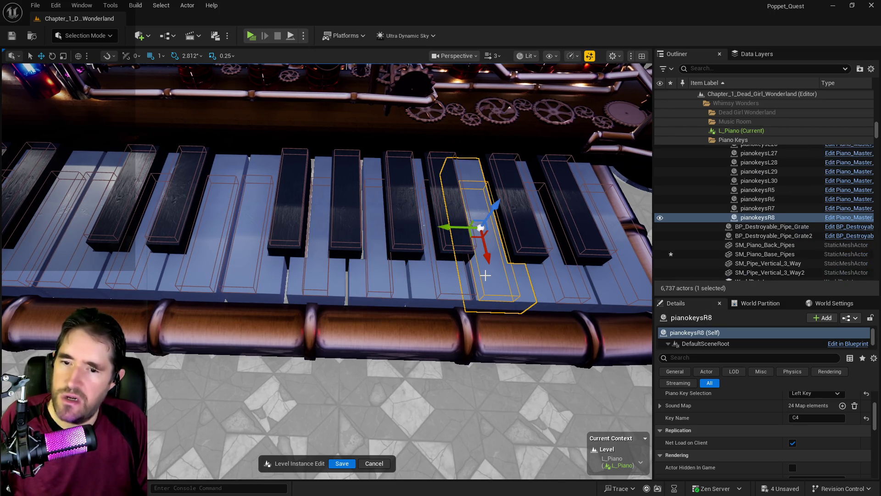
left_click_drag(625, 333, 89, 153)
left_click(220, 280)
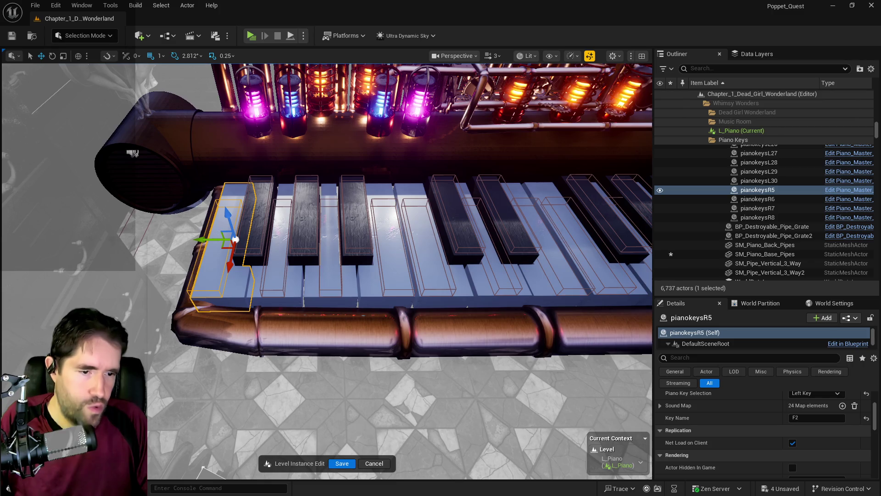
mouse_move(394, 270)
left_mouse_down()
mouse_move(422, 257)
mouse_move(431, 276)
left_mouse_up()
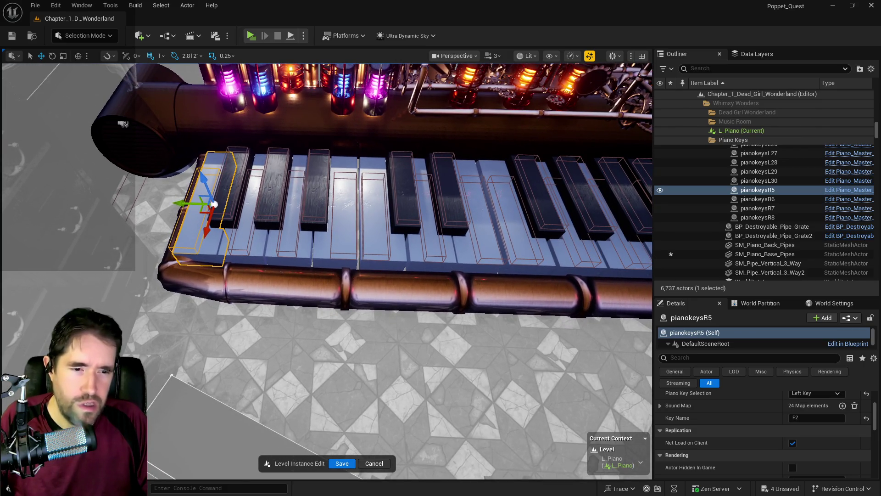
key("alt+Tab")
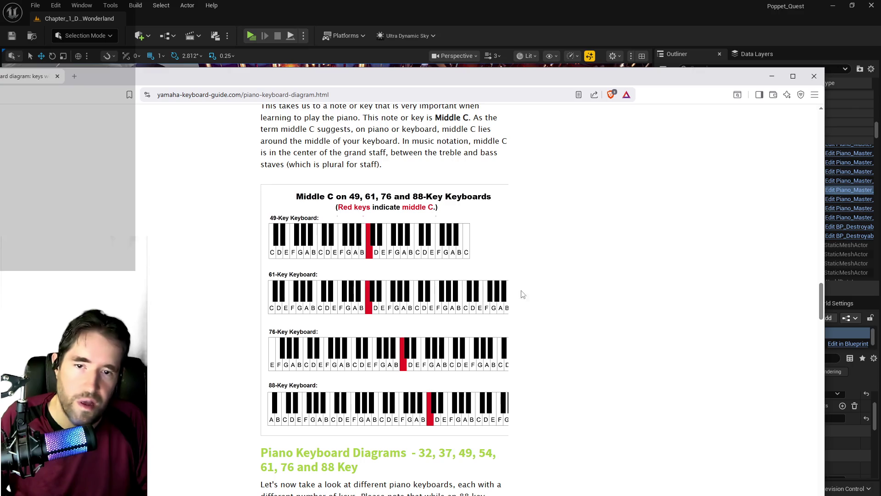
Push the keyboard diagram browser window to the right screen edge to reveal the editor
left_click_drag(417, 80, 880, 83)
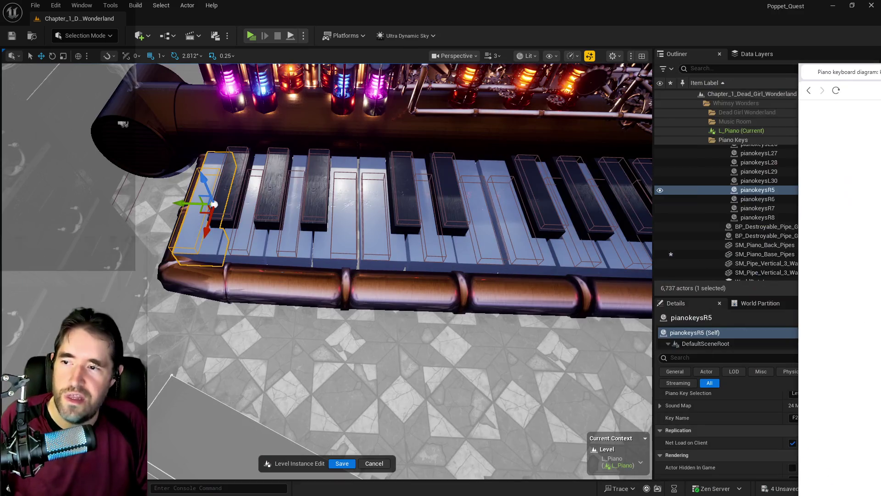
Inspect white keys pianokeysR7 and R8, frame R8, then select the leftmost key pianokeysR5
mouse_move(309, 285)
left_mouse_down()
mouse_move(386, 237)
mouse_move(344, 237)
left_mouse_up()
left_click(416, 239)
left_click(369, 246)
mouse_move(361, 271)
left_mouse_down()
mouse_move(331, 248)
mouse_move(360, 271)
mouse_move(289, 253)
mouse_move(386, 198)
left_mouse_up()
mouse_move(256, 328)
left_mouse_down()
mouse_move(213, 315)
mouse_move(283, 314)
left_mouse_up()
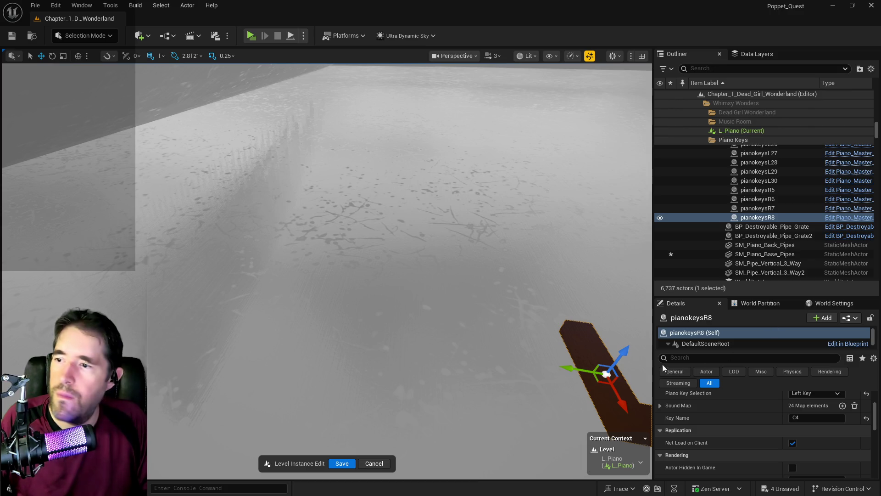
key("f")
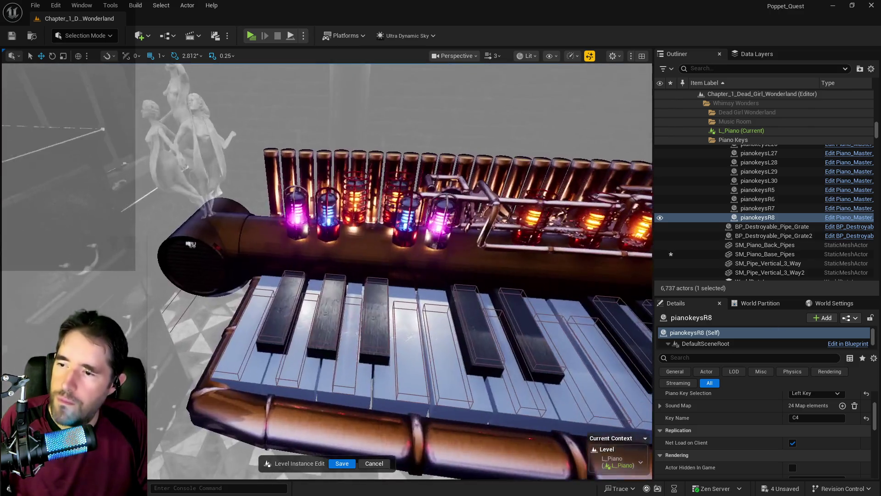
key("alt+Tab")
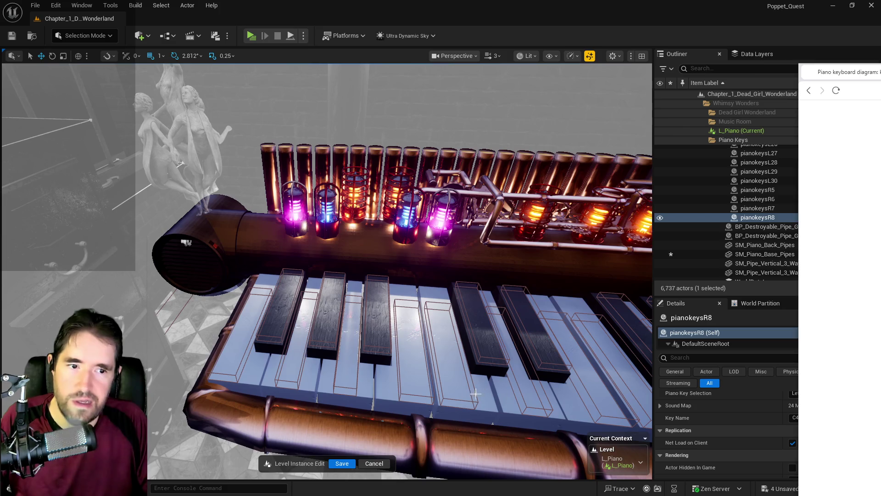
left_click(246, 364)
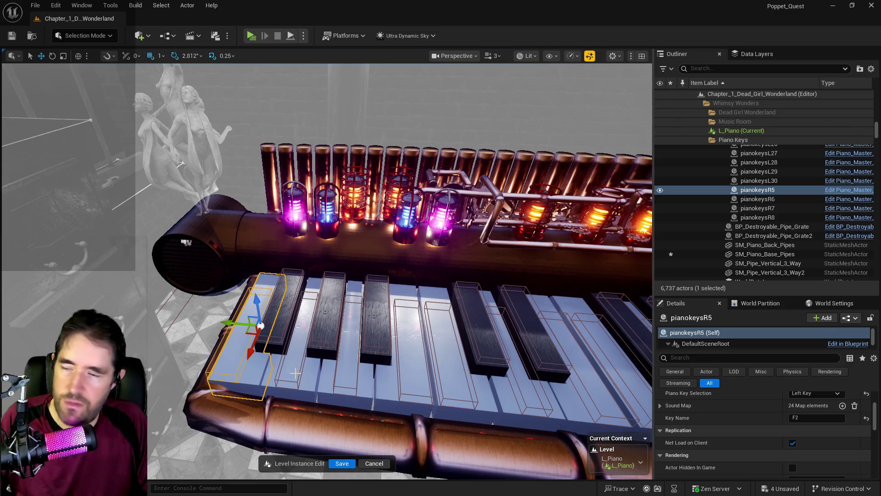
Check keys pianokeys-M7 through pianokeysR7, covering notes A2, B2, C3, D3, E3 and F3
left_click(294, 374)
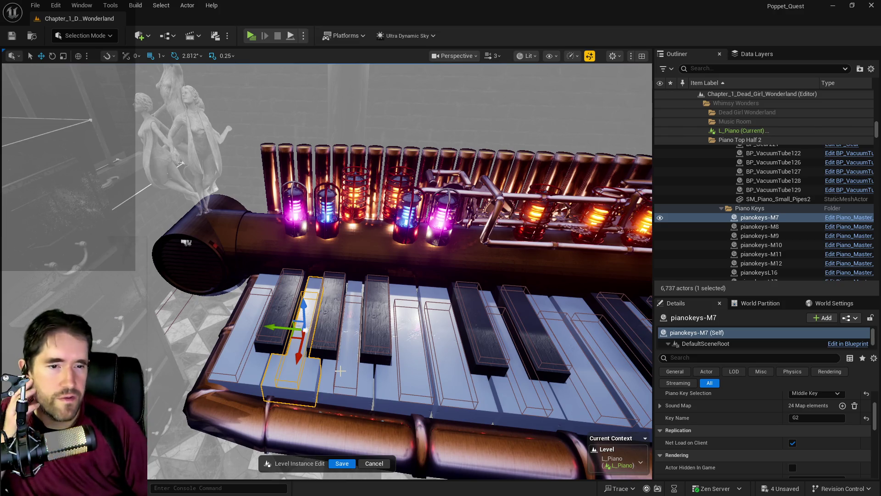
left_click(340, 371)
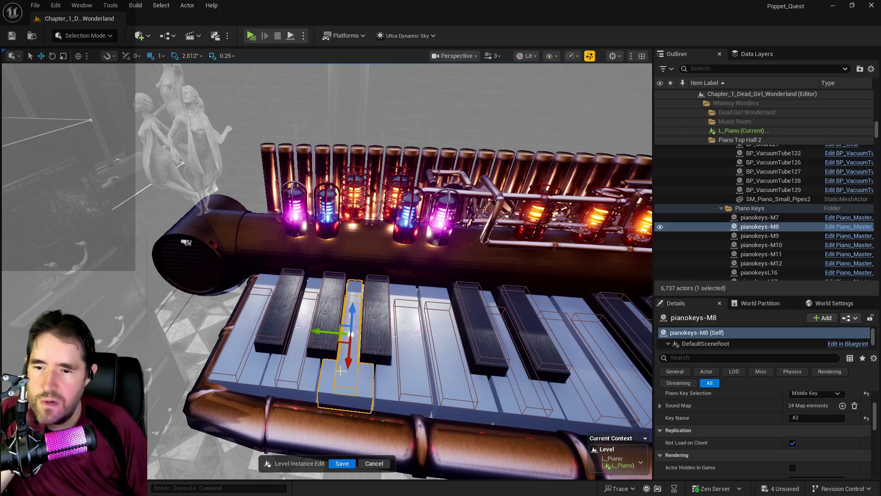
left_click(410, 383)
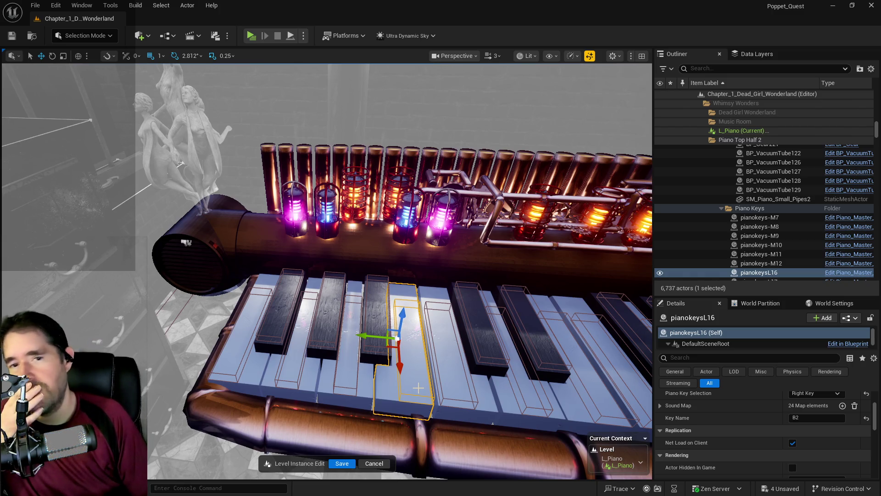
left_click_drag(418, 388, 399, 374)
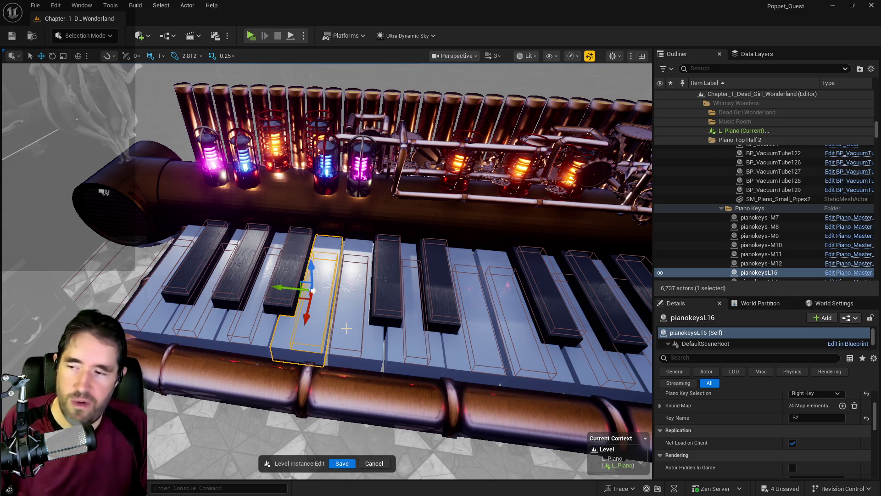
left_click(346, 327)
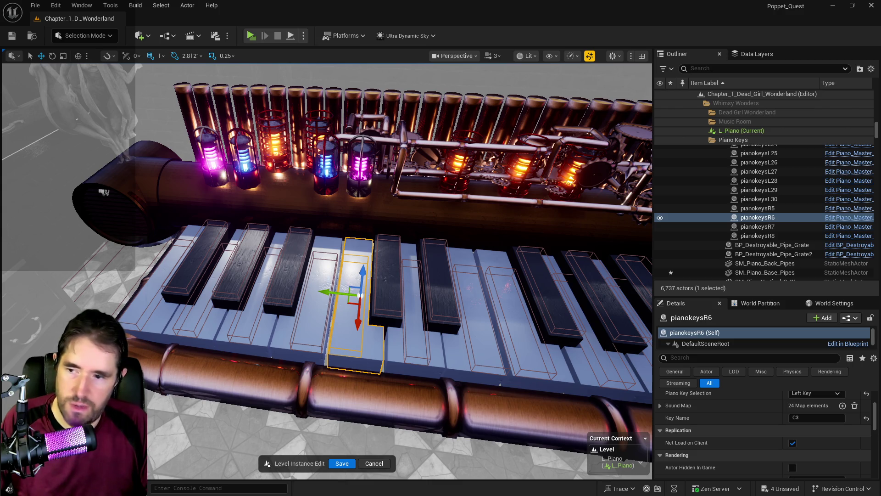
left_click(417, 346)
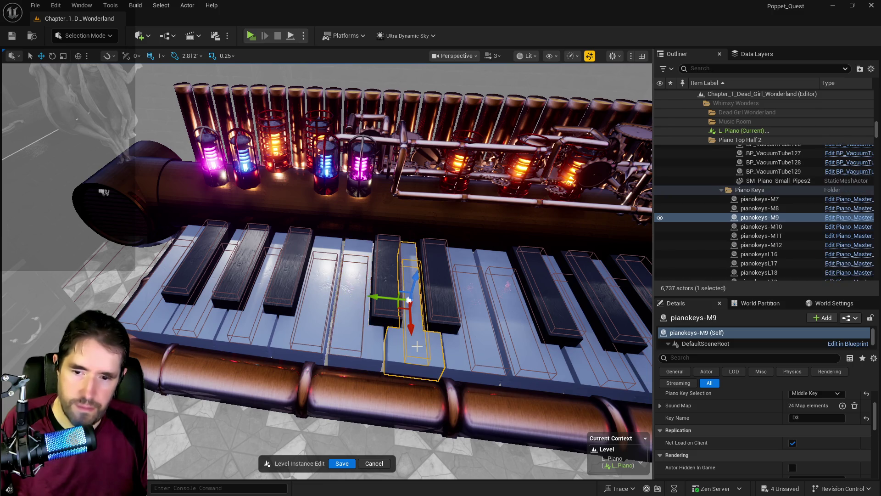
left_click(472, 347)
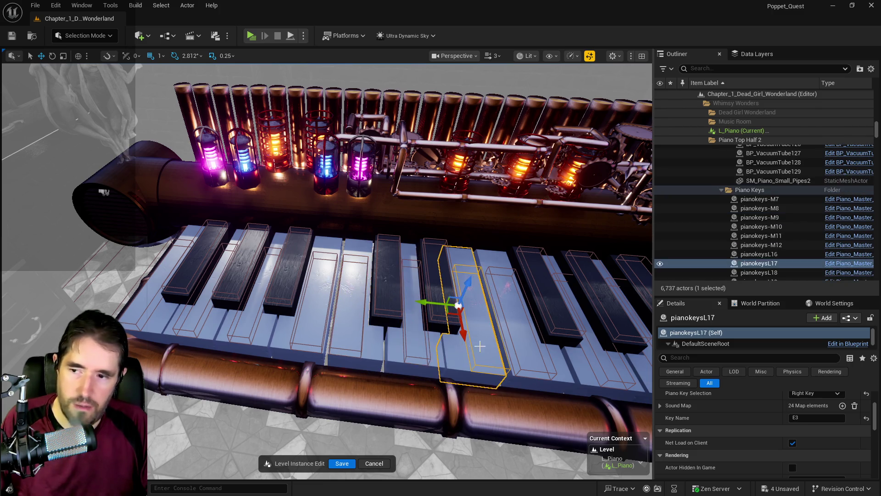
left_click(531, 347)
Check keys M10, M11 (A3) and L18 (B3), then delete the black A3# key pianokeysL23
left_click_drag(570, 428, 537, 427)
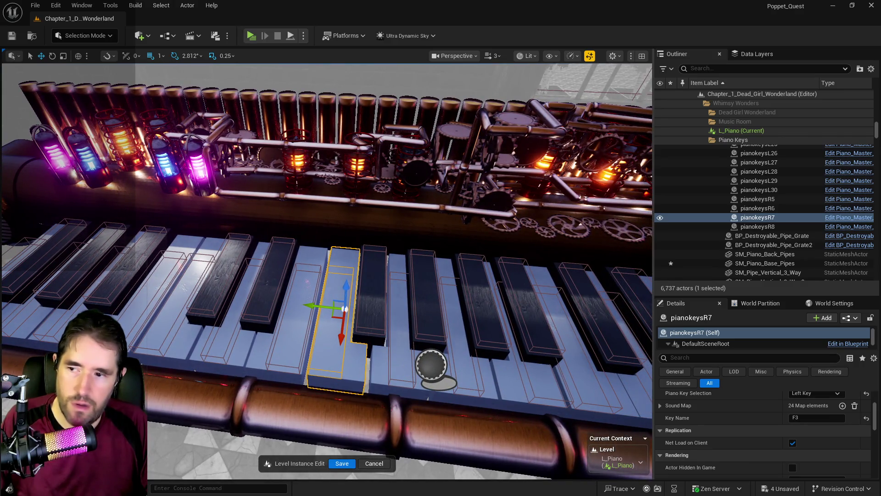
left_click(407, 370)
left_click(465, 378)
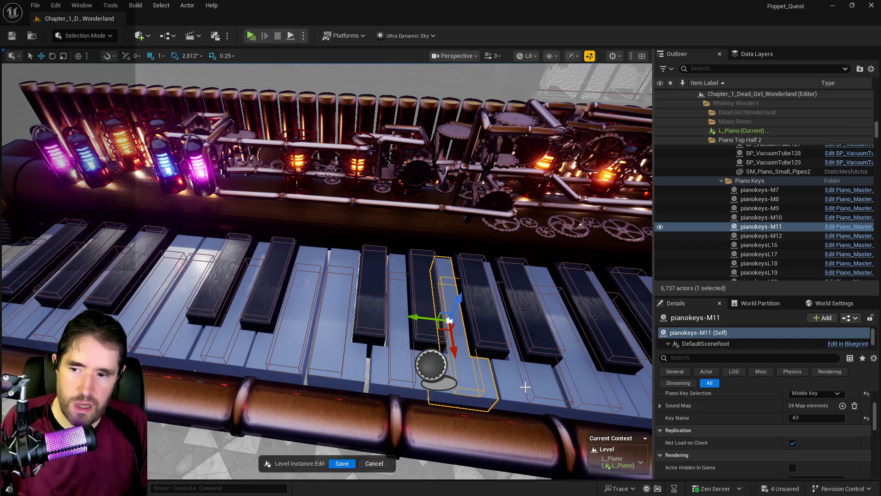
left_click(535, 386)
left_click_drag(533, 386, 439, 367)
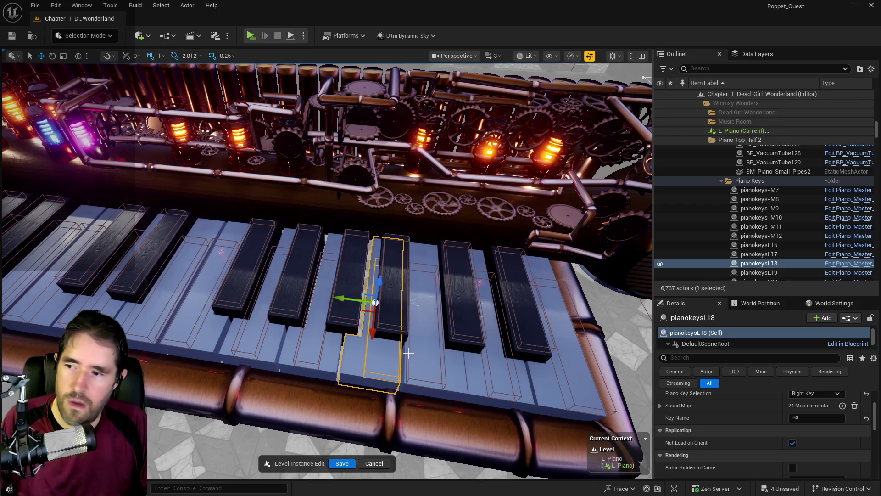
left_click(398, 320)
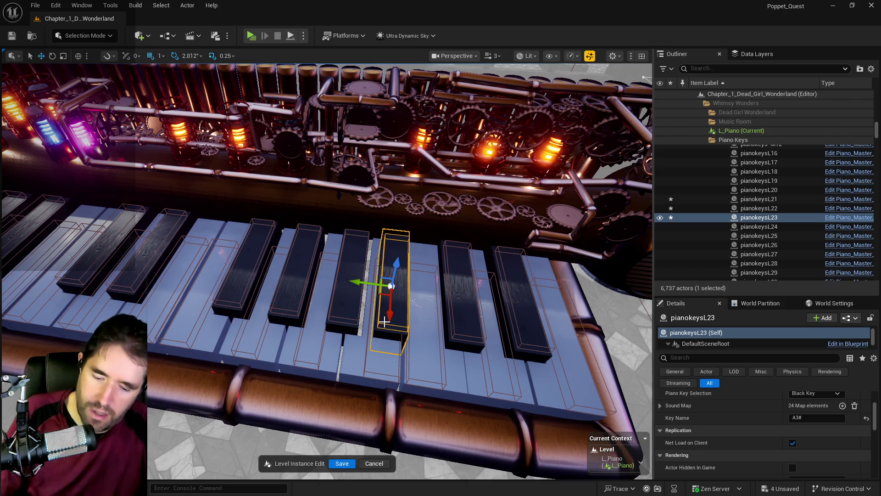
key("Delete")
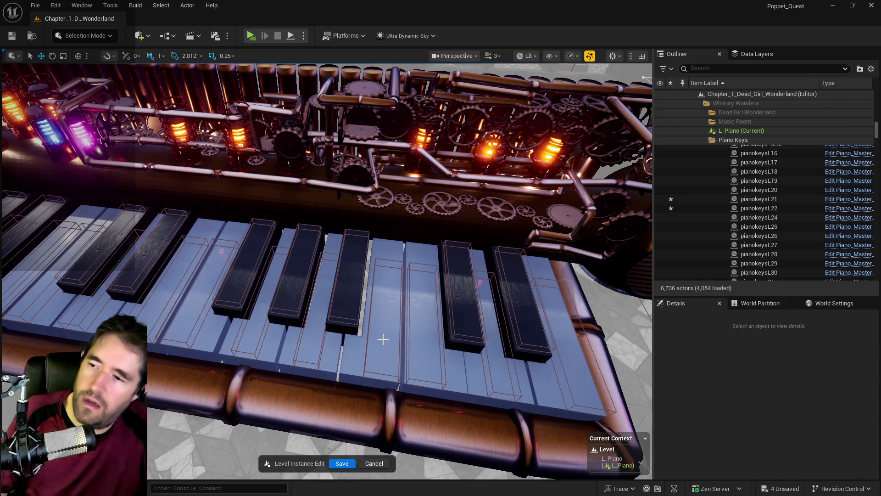
Check keys pianokeysL18, R8, M12 and L19, then save the L_Piano level instance edits
left_click(381, 321)
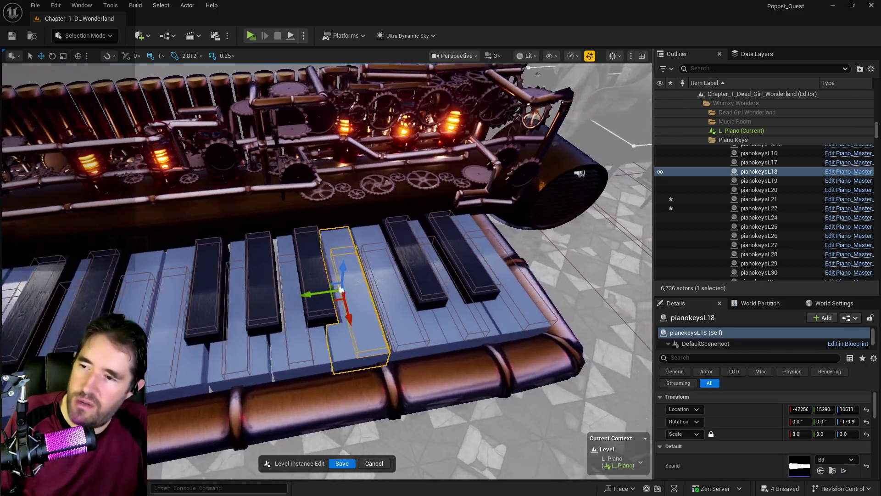
left_click_drag(397, 341, 397, 341)
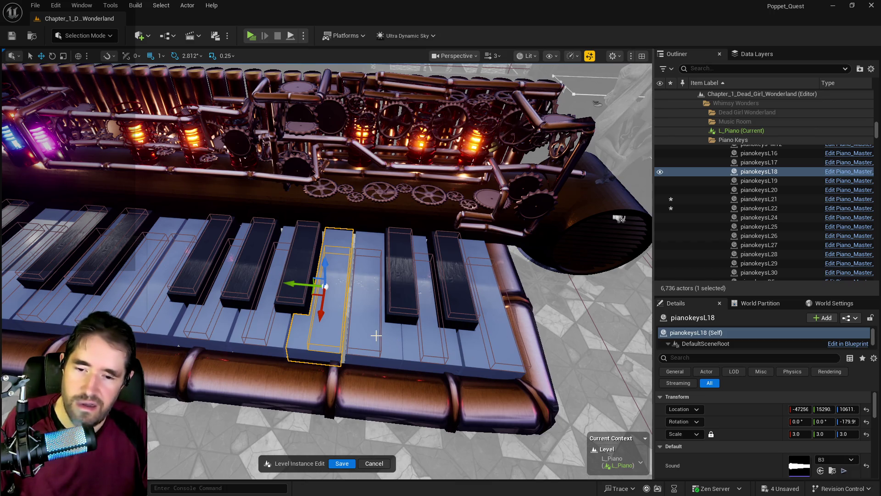
left_click(378, 335)
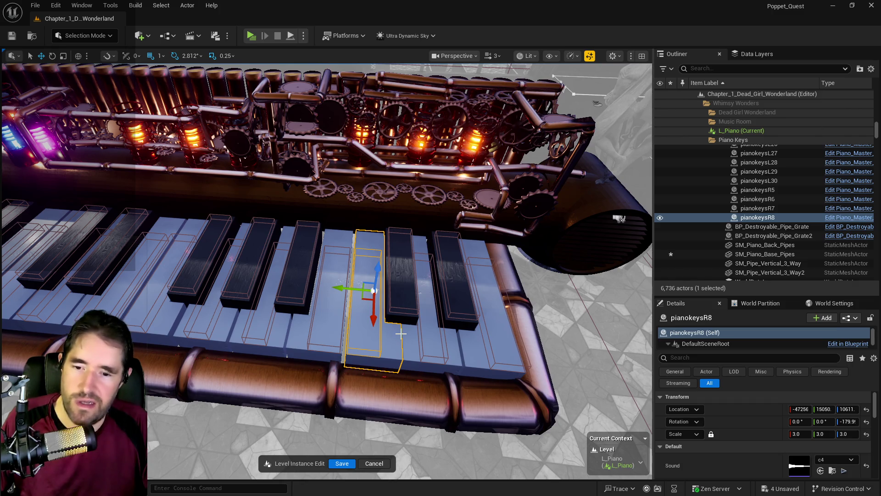
left_click(428, 333)
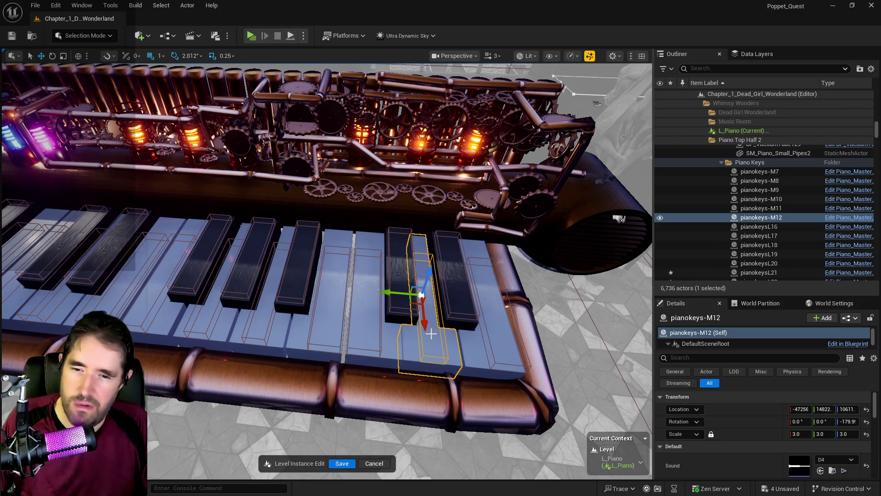
left_click(504, 339)
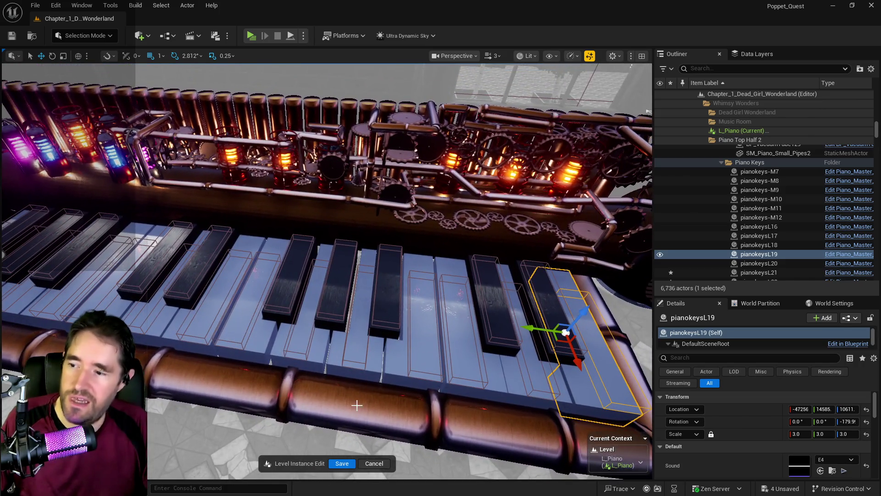
left_click(343, 464)
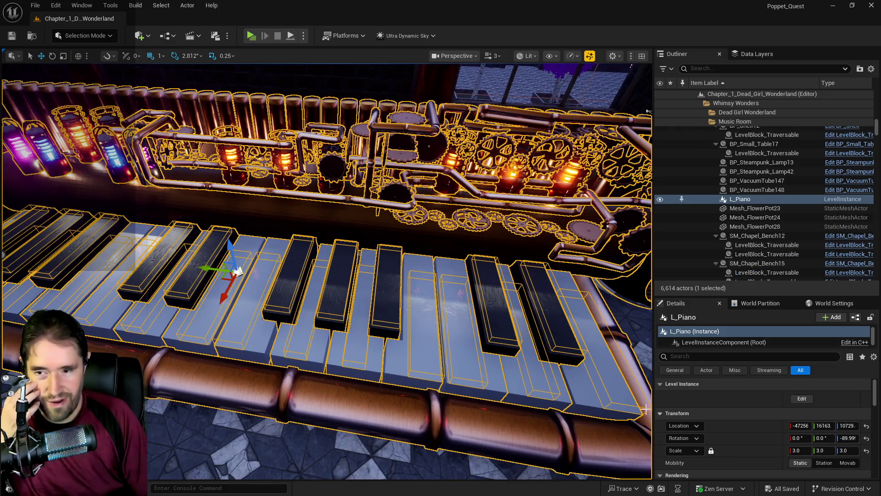
Re-enter editing of the L_Piano level instance, move closer to the keys, and select pianokeysL21
scroll(829, 448, "down", 3)
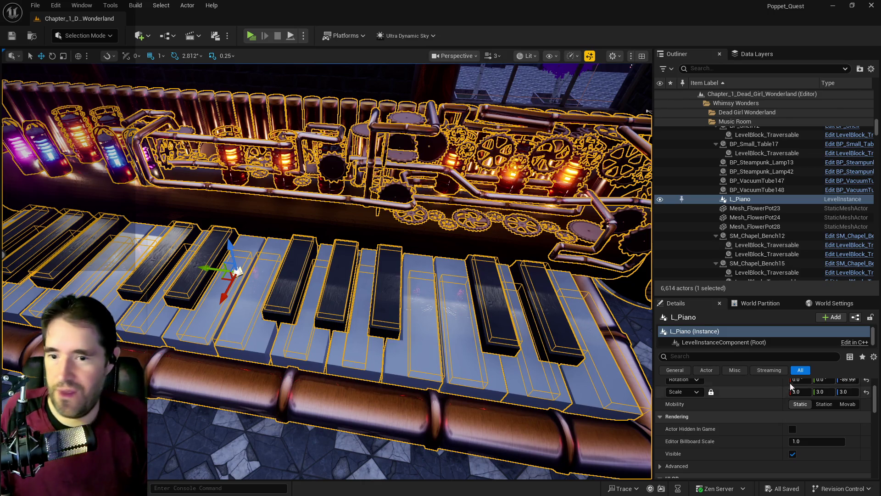
scroll(790, 379, "up", 3)
left_click(801, 389)
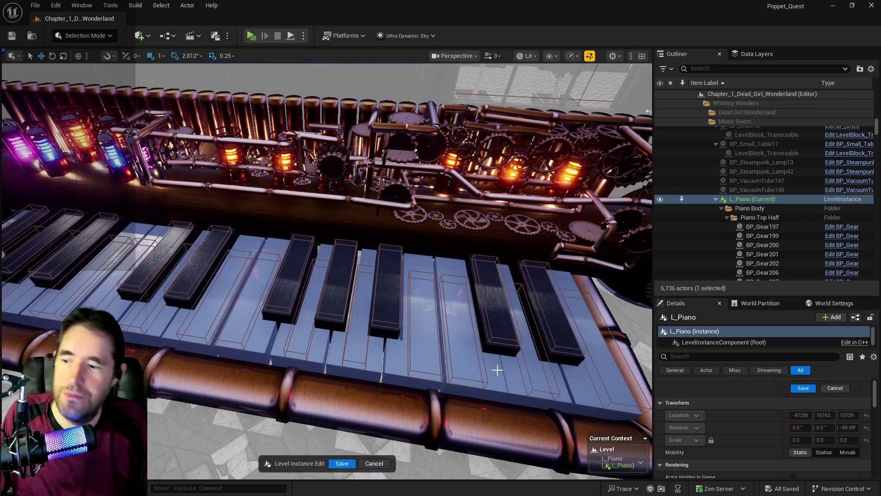
left_click_drag(545, 337, 545, 202)
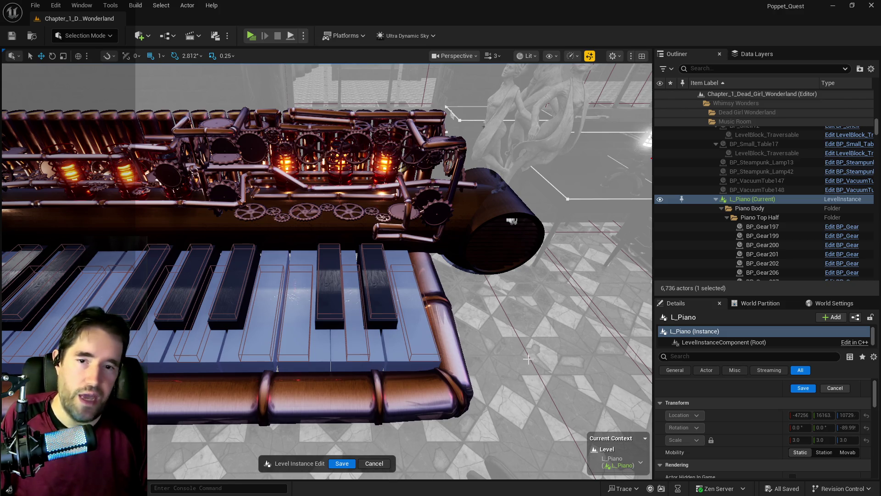
left_click(382, 297)
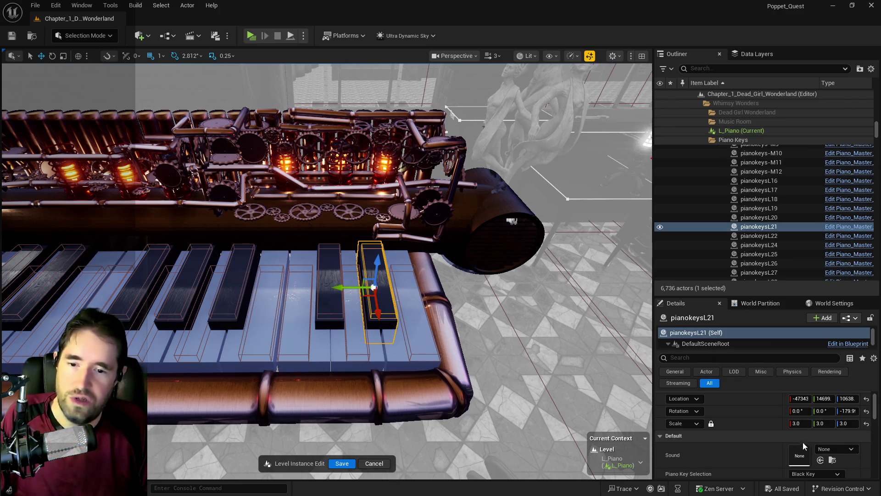
Assign the D4Sharp sound to black key pianokeysL21
scroll(804, 440, "down", 2)
left_click(833, 420)
type("d")
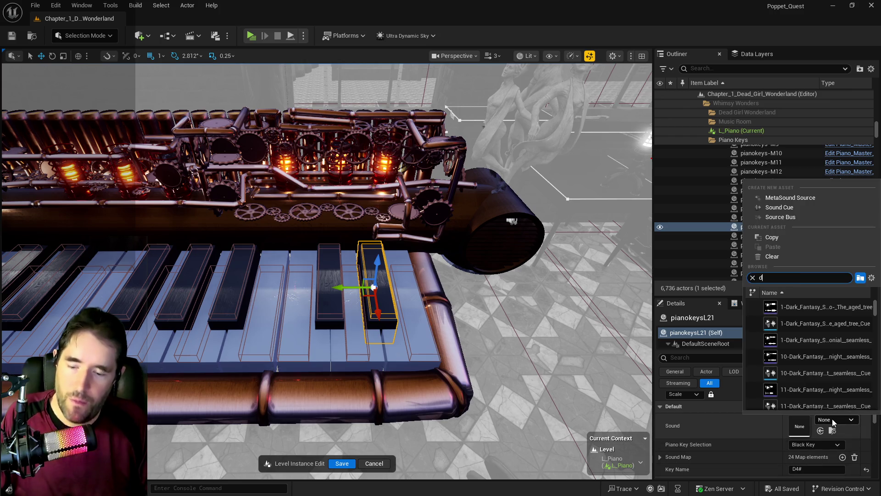
type("4#")
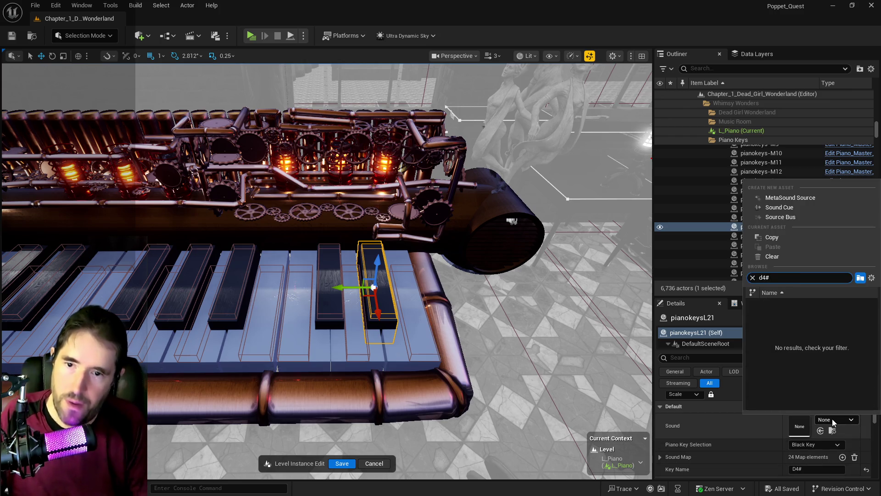
key("BackSpace")
type("shar")
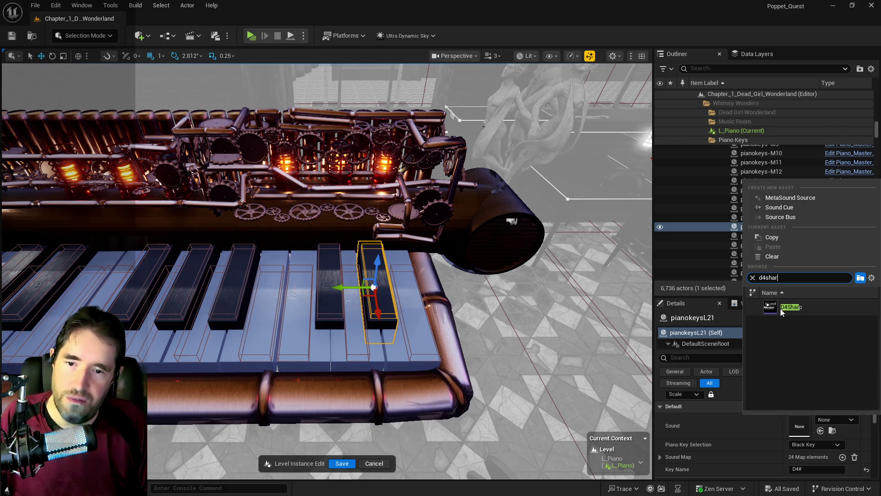
left_click(782, 312)
Search sounds for pianokeysL22 ('c4sharp') and pianokeysL20 ('a3sharp') without assigning either
left_click(327, 310)
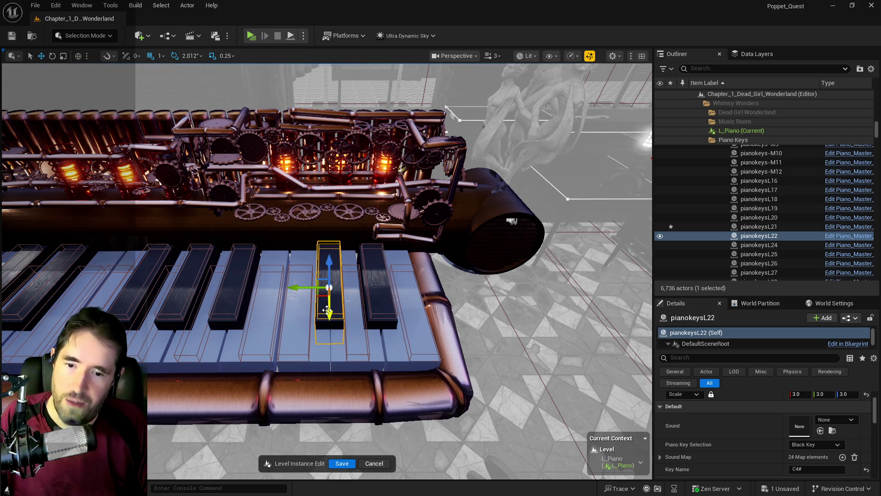
left_click(846, 419)
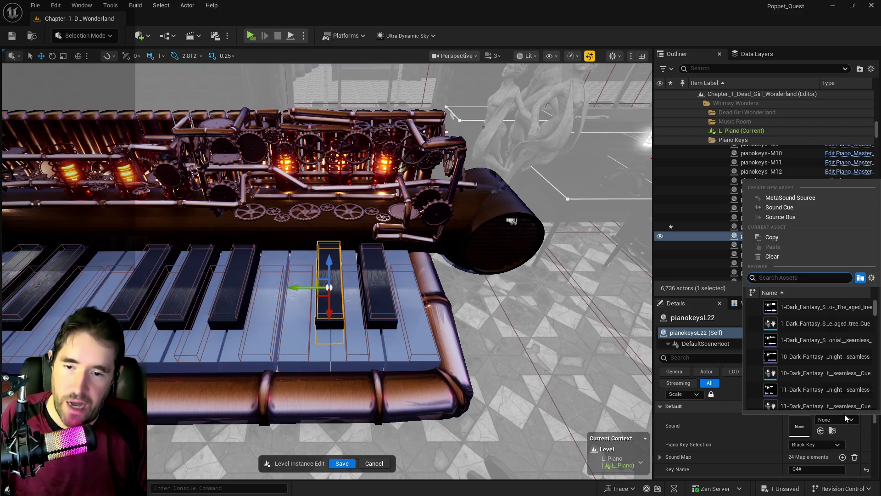
type("c4sharp")
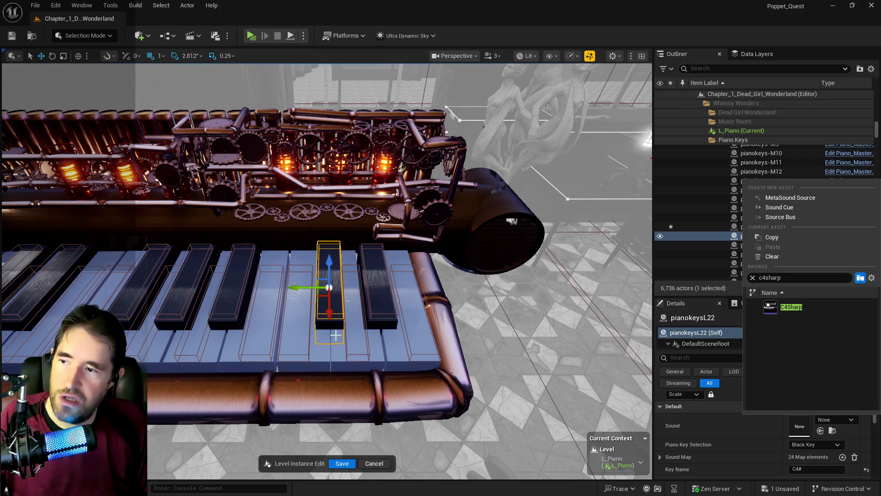
left_click(232, 300)
left_click(232, 299)
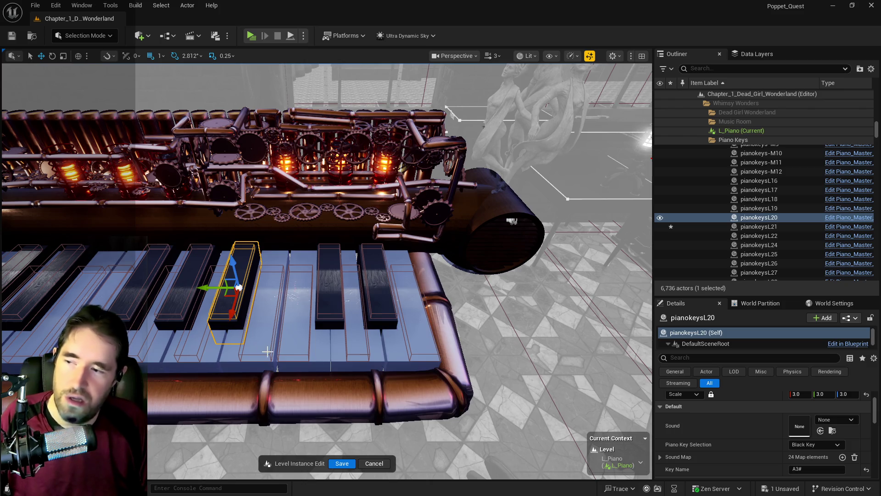
left_click(829, 420)
type("a3sharp")
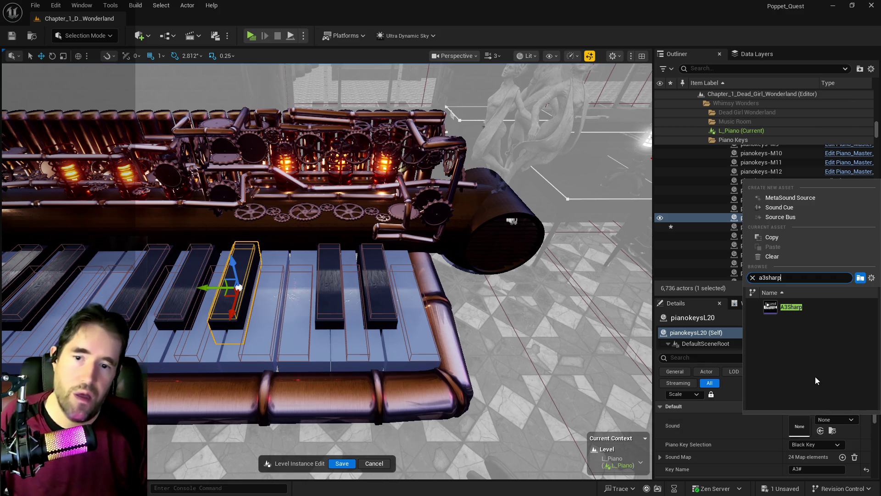
left_click(466, 393)
Assign G3Sharp to black key pianokeysL24 and F3Sharp to pianokeysL25
mouse_move(317, 398)
left_mouse_down()
mouse_move(315, 349)
mouse_move(408, 318)
left_mouse_up()
left_click(407, 318)
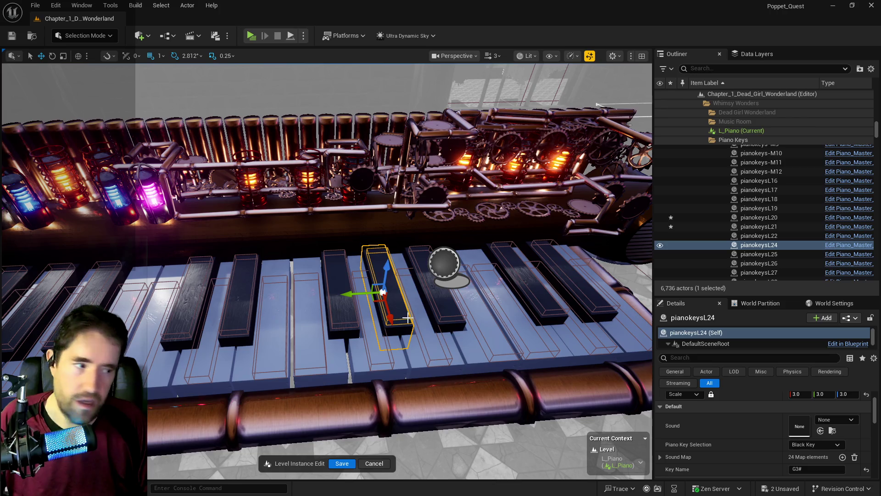
left_click(832, 421)
type("g3sh")
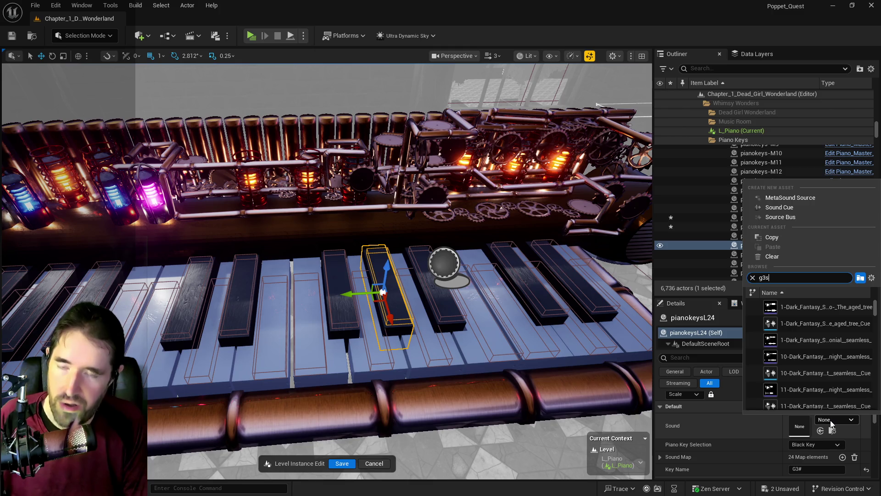
left_click(786, 307)
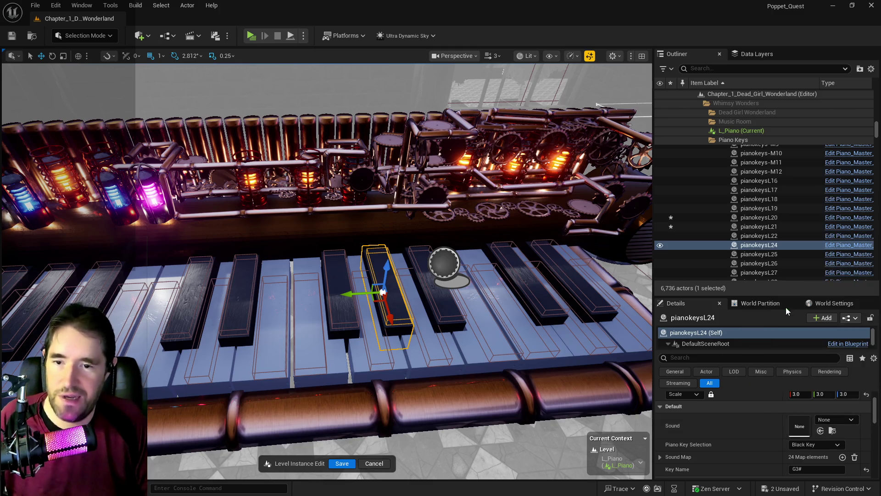
left_click(759, 254)
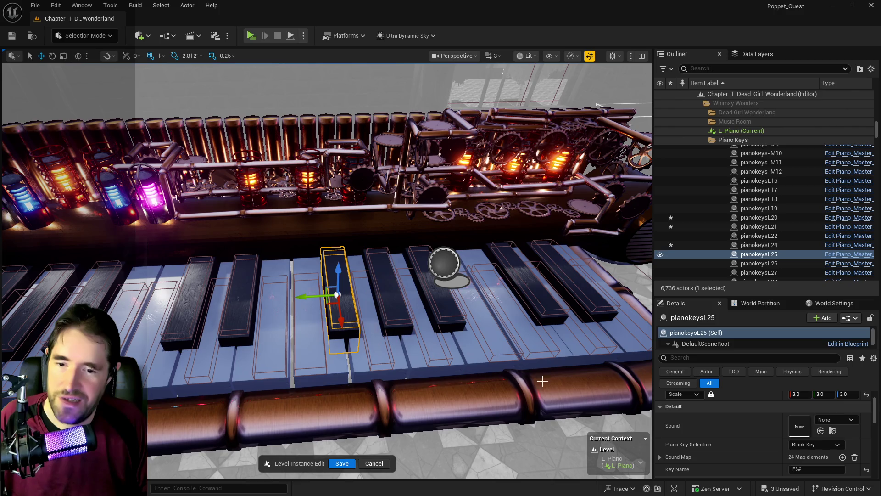
left_click(822, 420)
type("f3sharp")
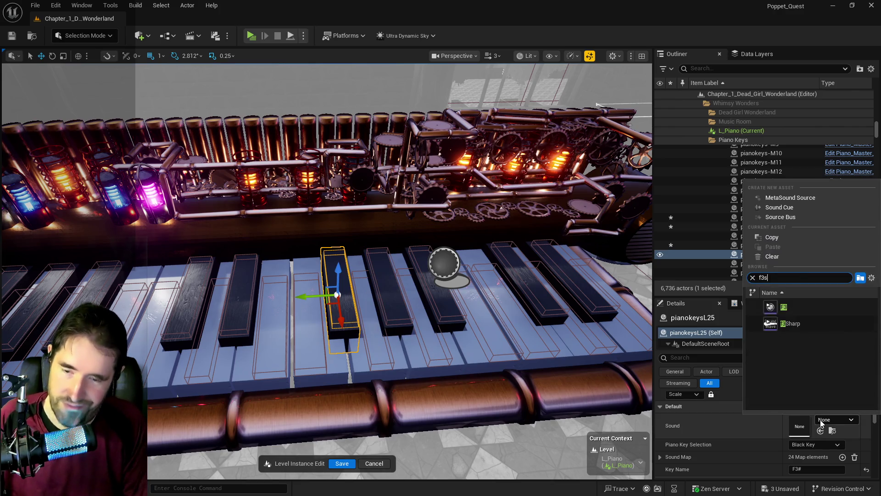
left_click(788, 306)
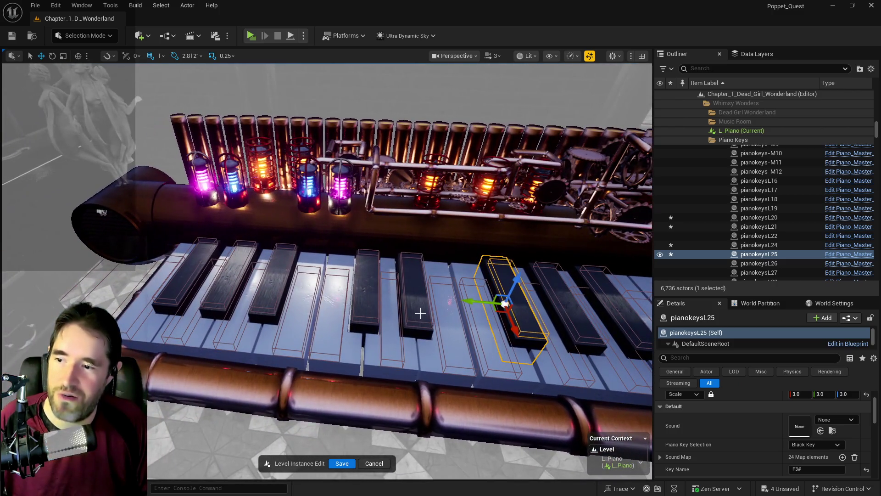
Assign D3Sharp to black key pianokeysL26 and C3Sharp to pianokeysL27
left_click(420, 313)
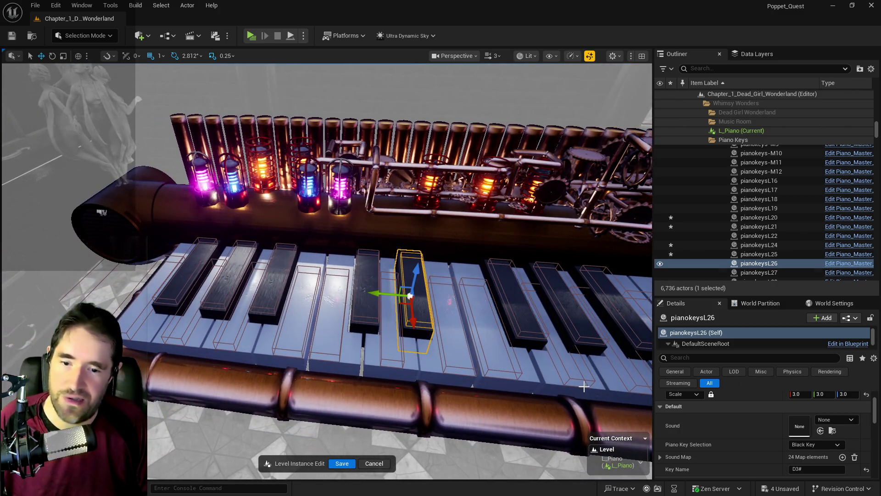
left_click(828, 421)
type("d3sharp")
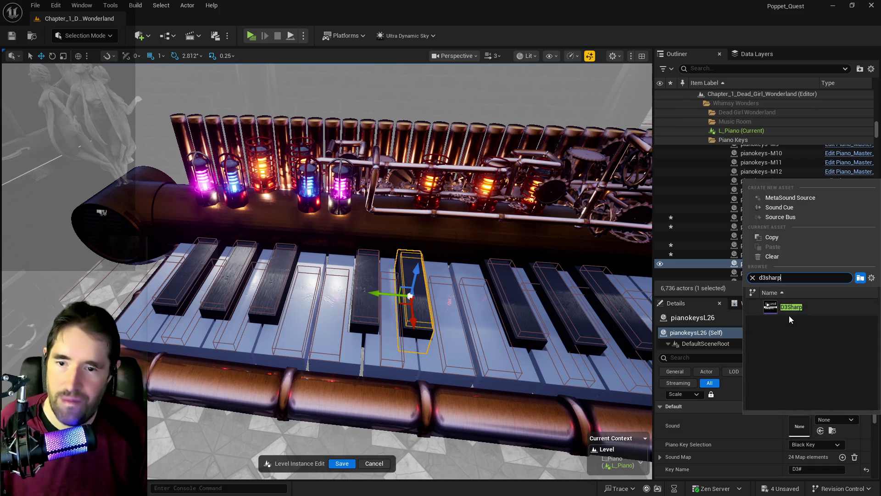
left_click(789, 314)
left_click(365, 318)
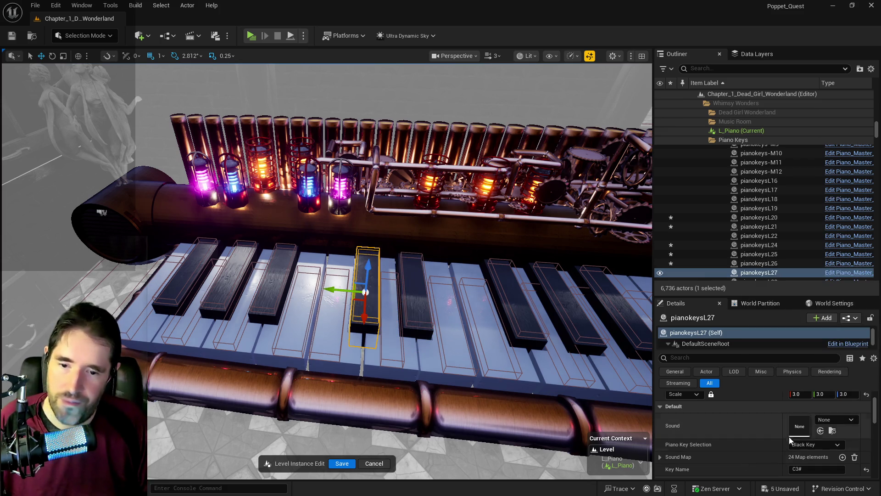
left_click(829, 423)
type("c3sharp")
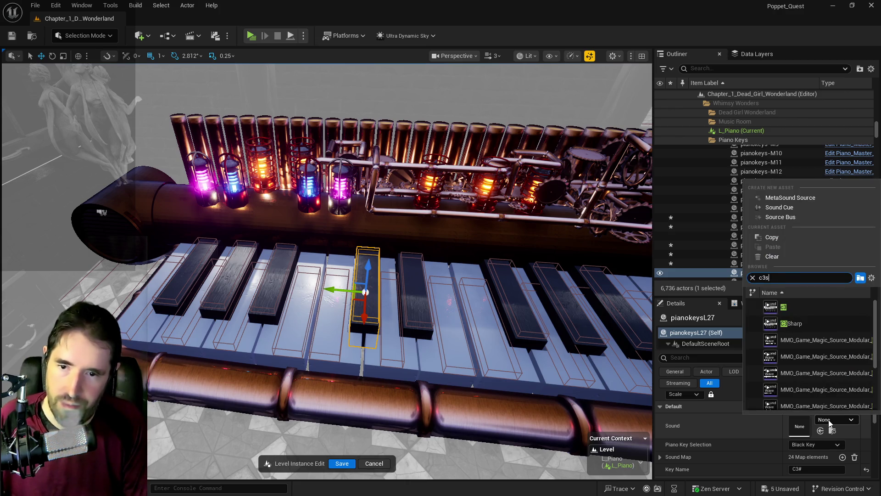
left_click(786, 309)
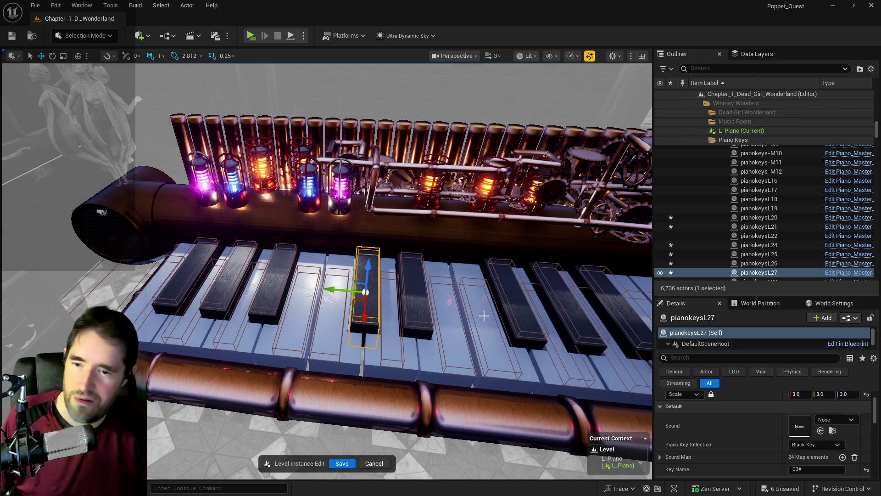
Check keys pianokeysL26 and L25, orbit the keyboard, and select white key pianokeysR7
left_click(422, 299)
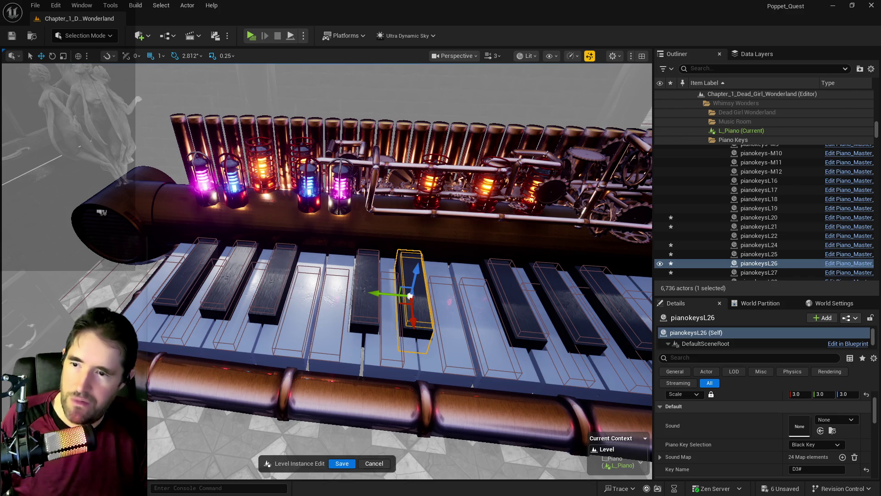
left_click(519, 313)
mouse_move(519, 314)
left_mouse_down()
mouse_move(459, 260)
mouse_move(404, 299)
left_mouse_up()
left_click(390, 313)
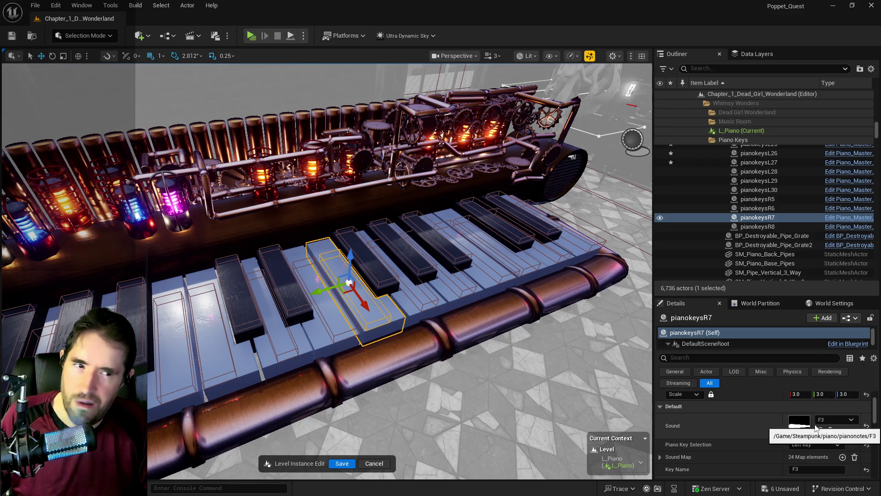
Confirm pianokeysR7 uses the F3 sound in pianonotes, then select black key pianokeysL21
left_click(833, 431)
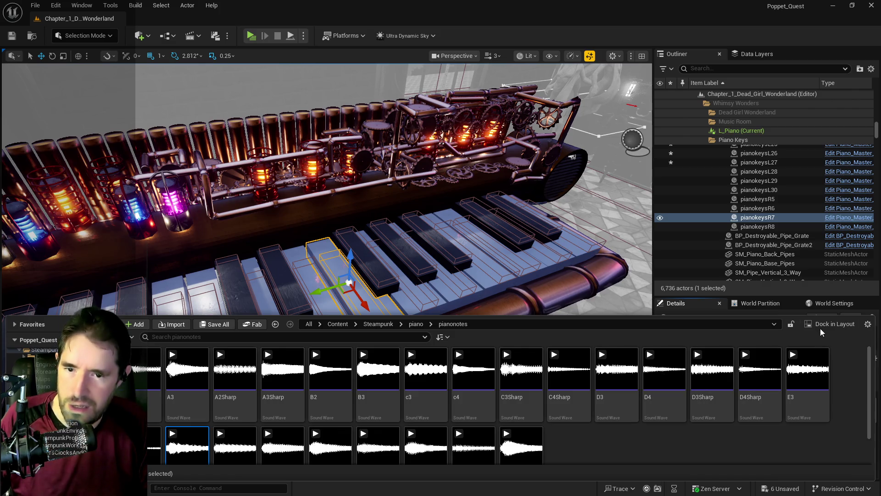
key("ctrl+space")
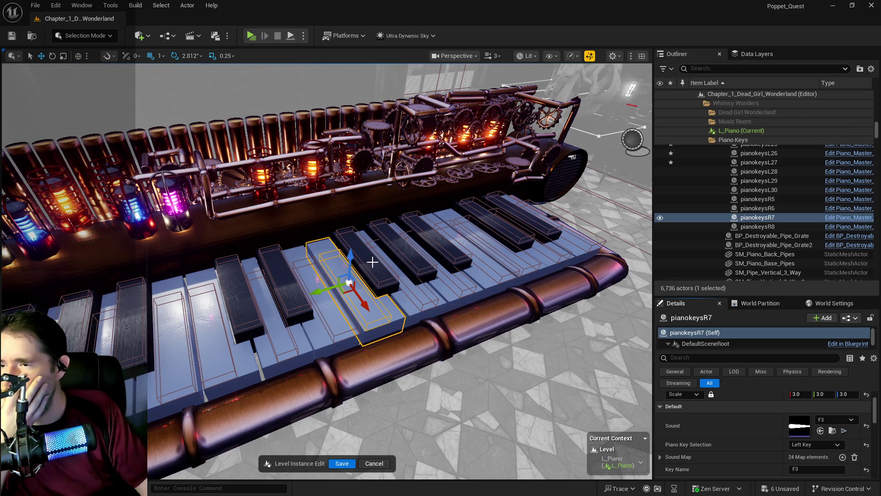
left_click(577, 241)
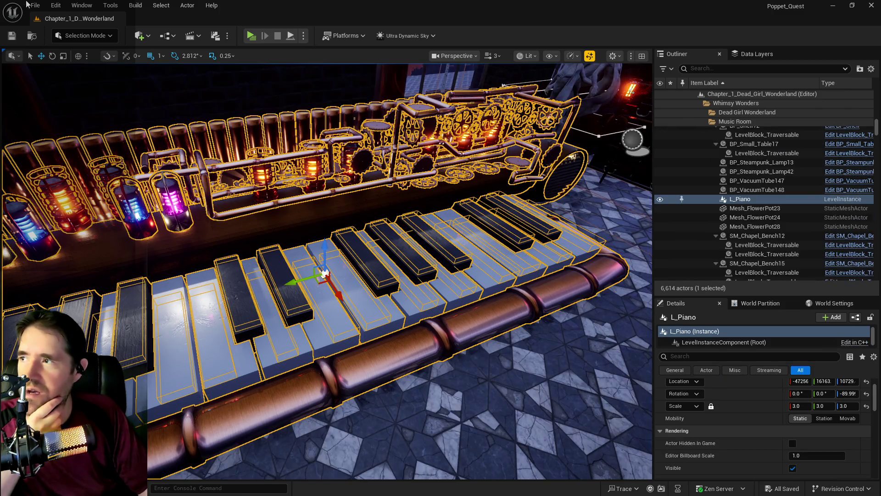
Save all changes and open the L_Piano level on its own
left_click(36, 5)
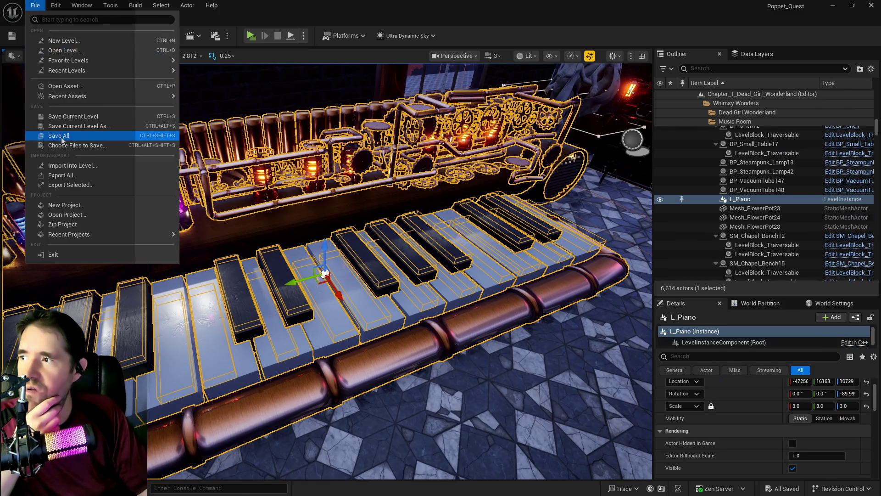
left_click(59, 135)
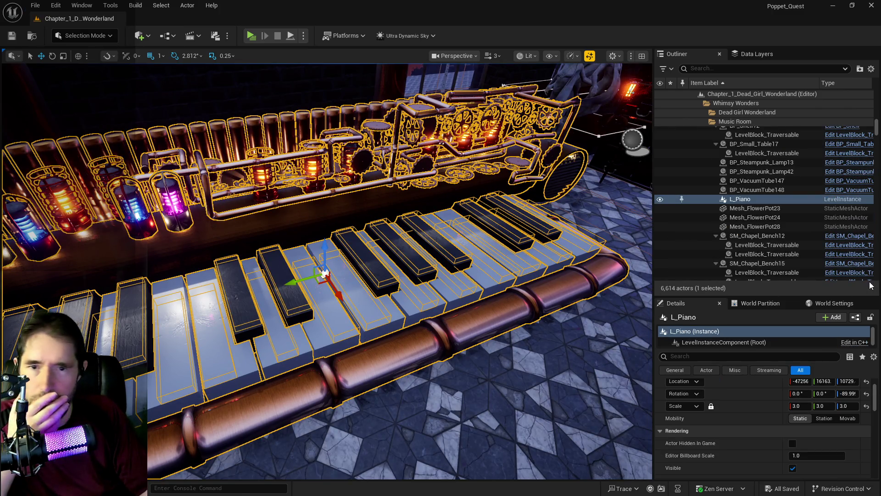
right_click(745, 199)
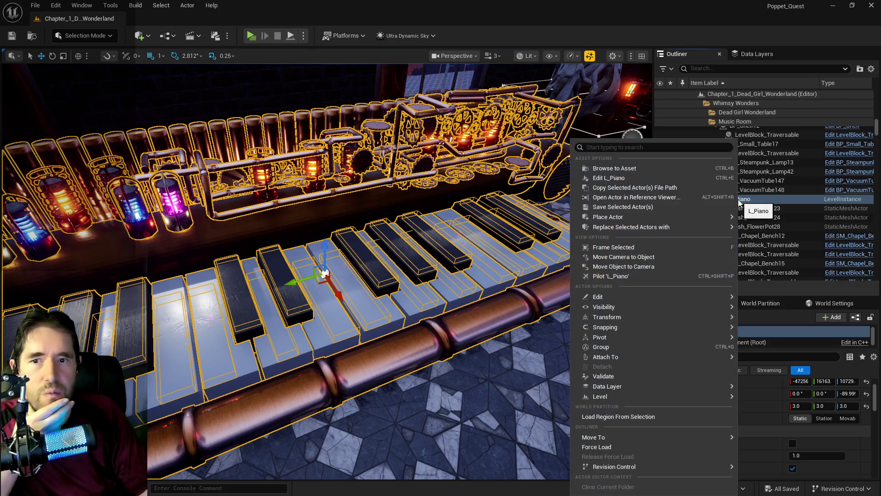
left_click(666, 169)
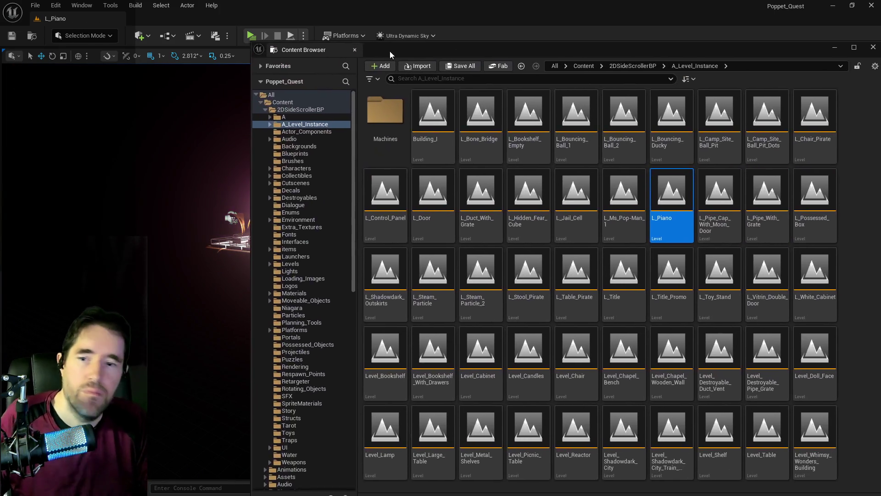
Place an Ultra_Dynamic_Sky actor from UltraDynamicSky/Blueprints into the L_Piano level
left_click_drag(352, 247, 332, 454)
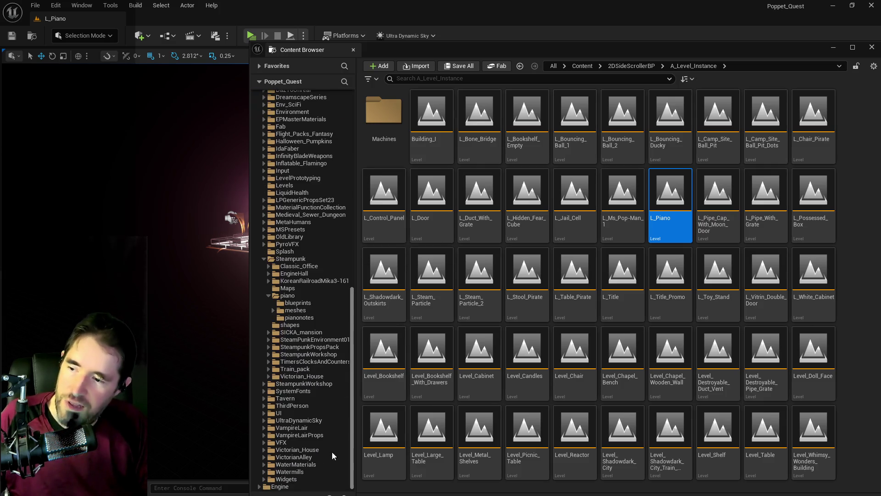
left_click(263, 420)
left_click(277, 428)
left_click_drag(480, 190, 83, 262)
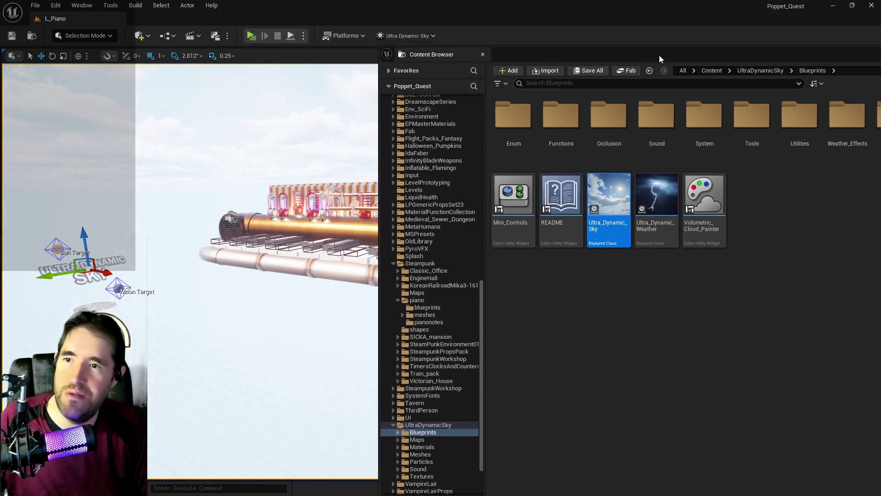
left_click(834, 47)
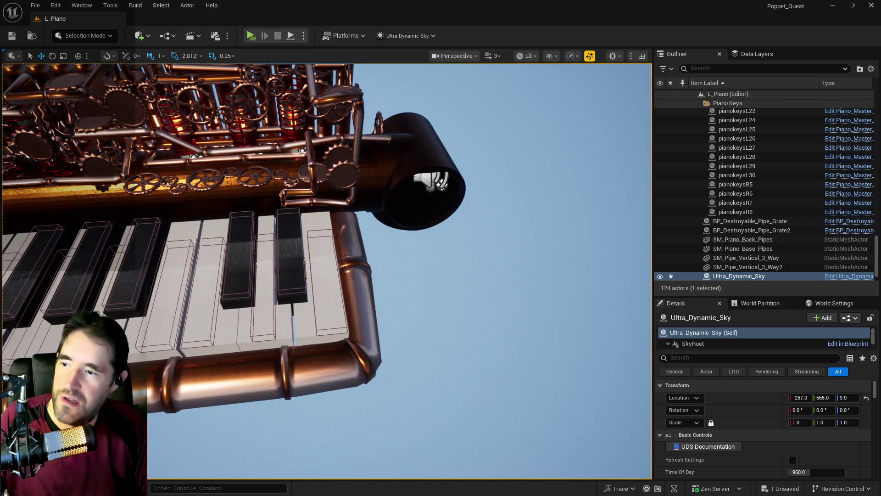
Compare the Sound of key L21 (none) with L19 (E4), then edit the Piano_Master_Key Blueprint
left_click(287, 269)
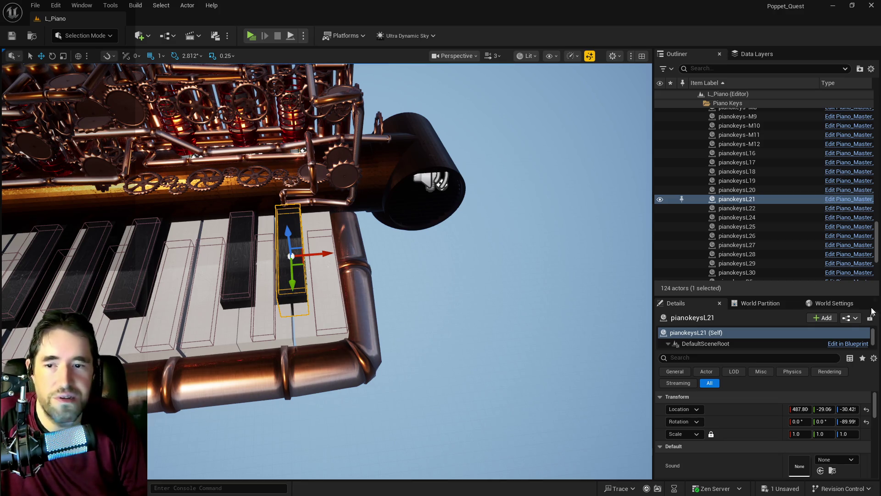
left_click(315, 282)
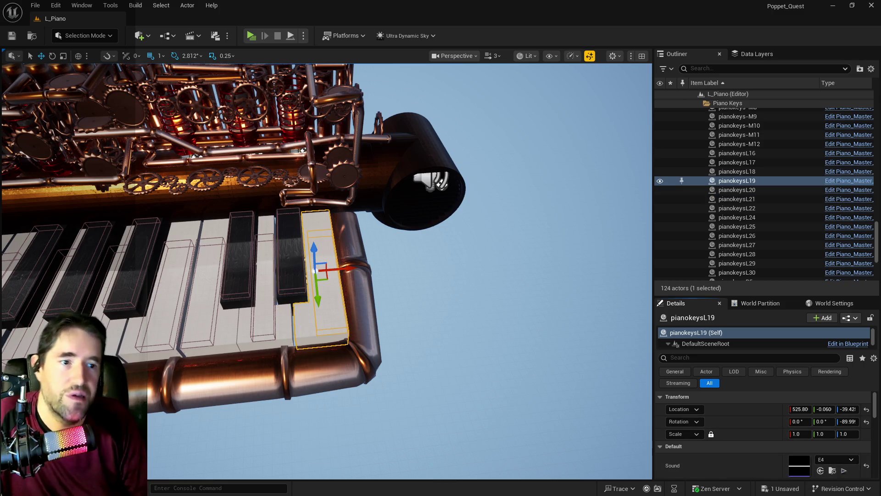
left_click(285, 271)
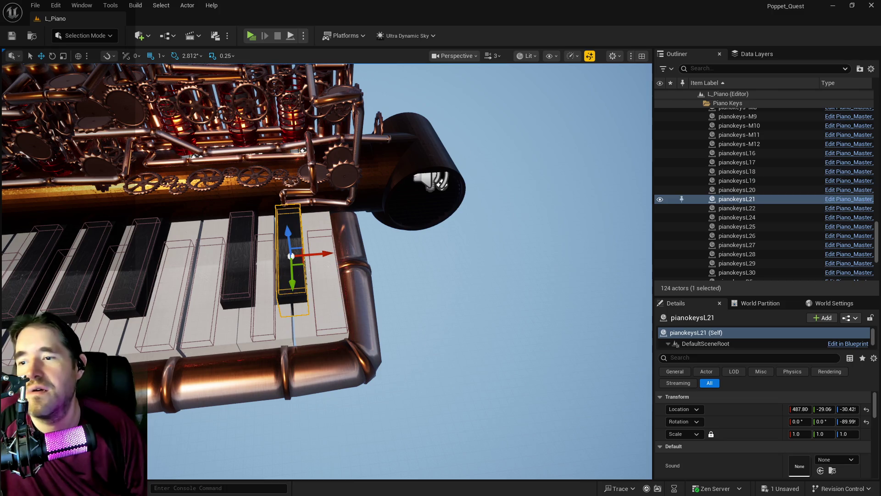
scroll(764, 436, "down", 2)
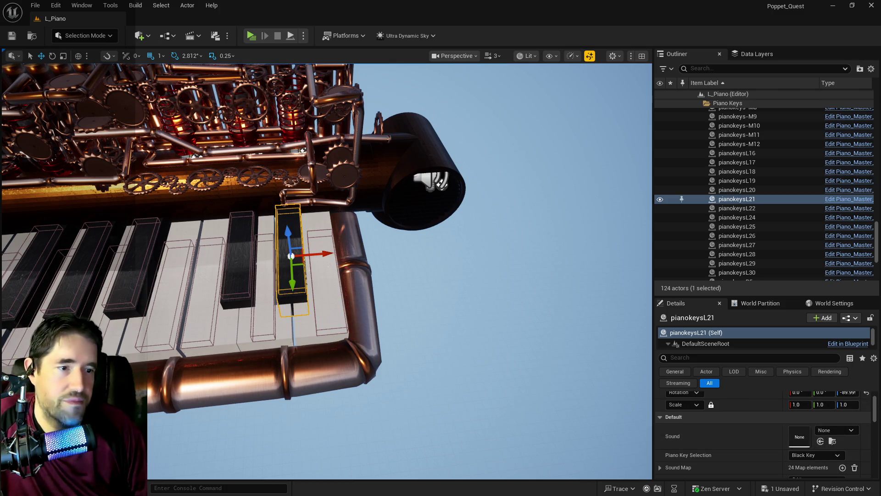
scroll(814, 405, "down", 3)
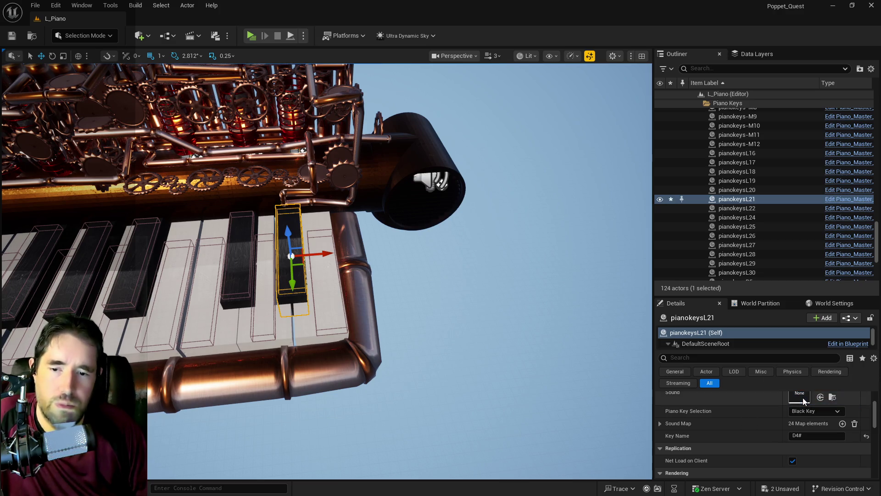
scroll(797, 412, "up", 2)
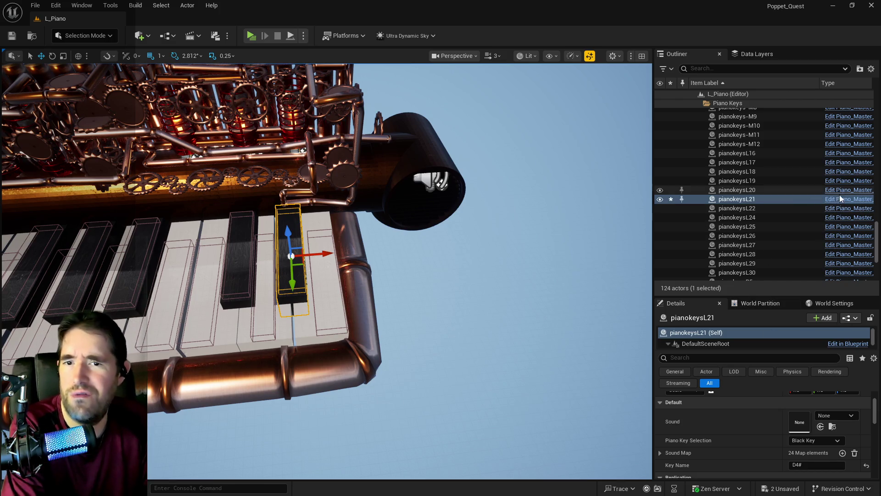
left_click(737, 181)
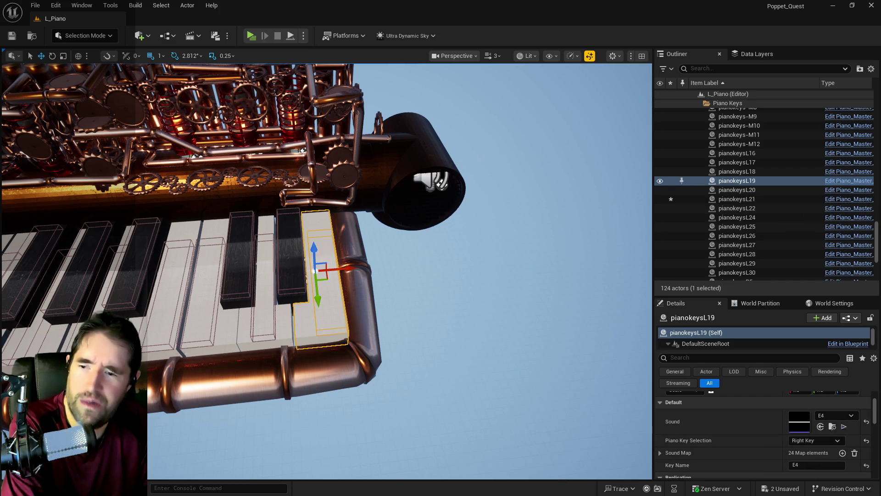
left_click(284, 272)
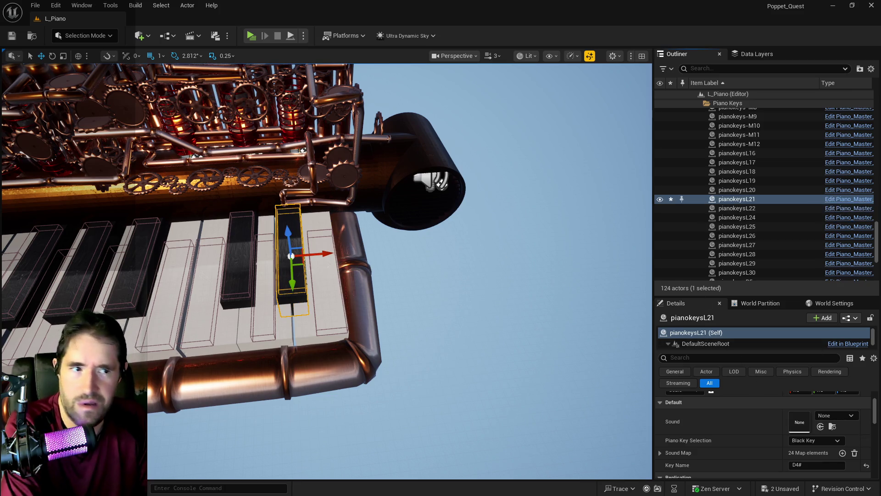
left_click(850, 198)
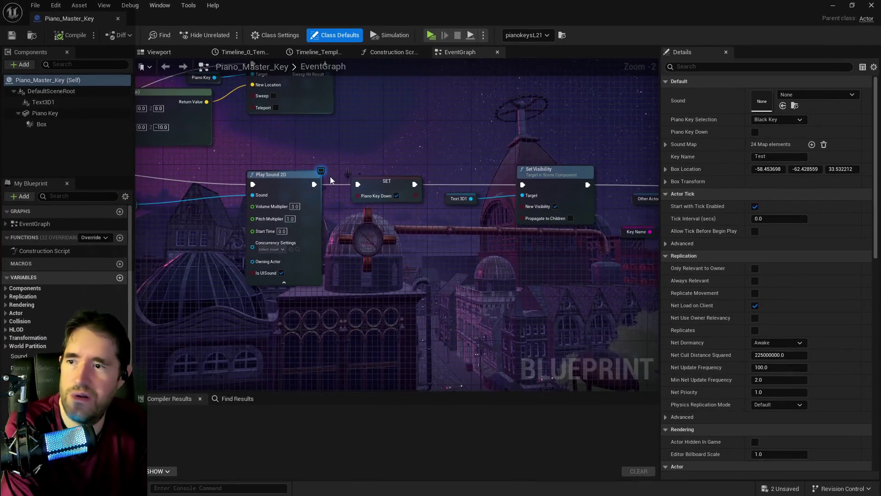
Try setting the Sound variable's default to D4Sharp, then undo it back to None
left_click_drag(359, 302, 561, 303)
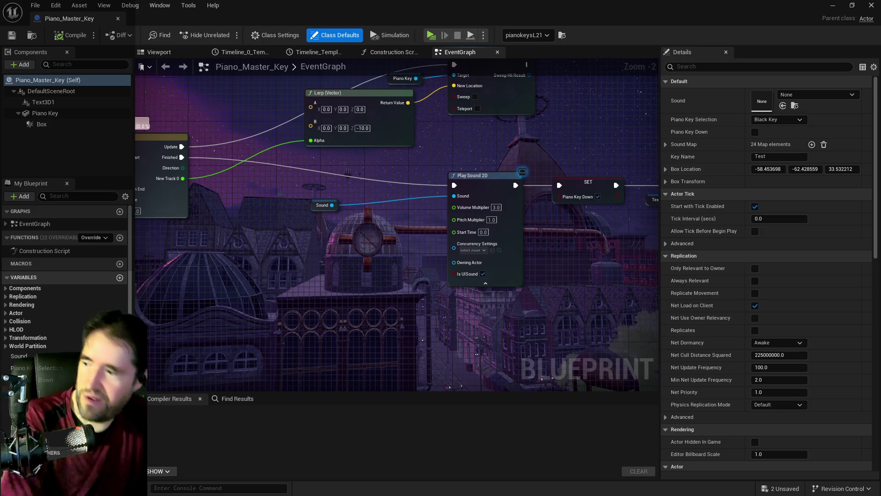
left_click(46, 355)
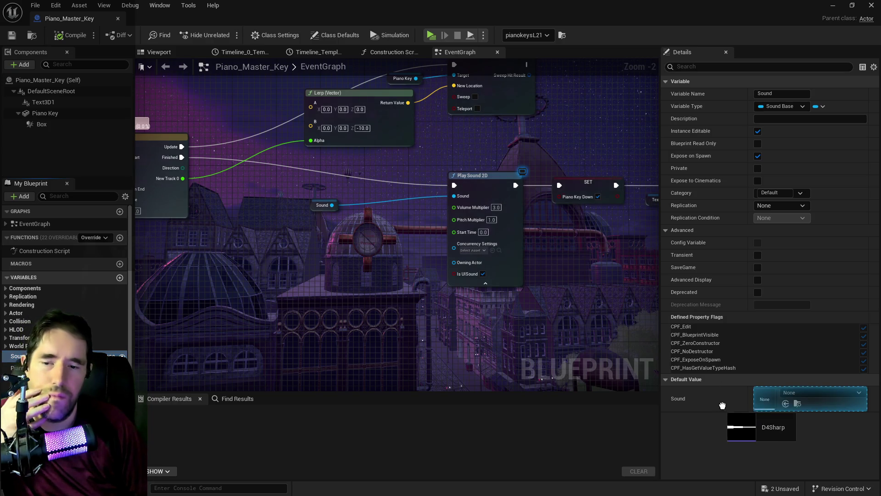
left_click(786, 404)
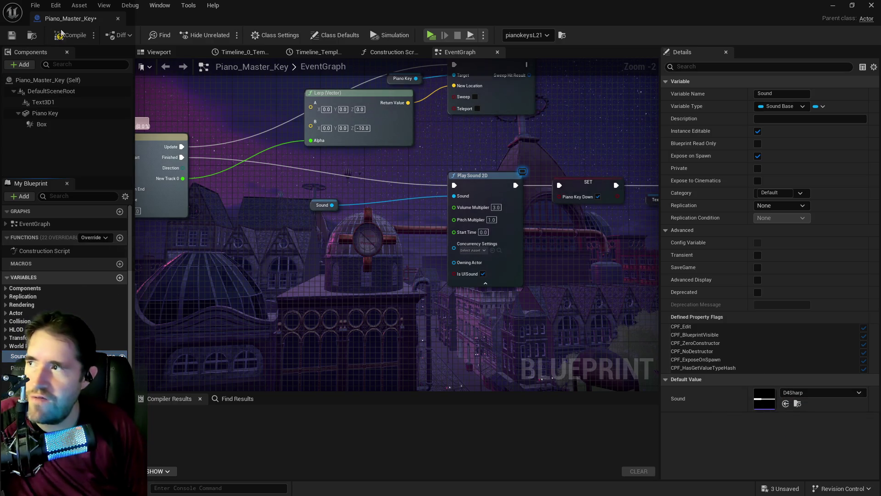
left_click(55, 5)
left_click(66, 29)
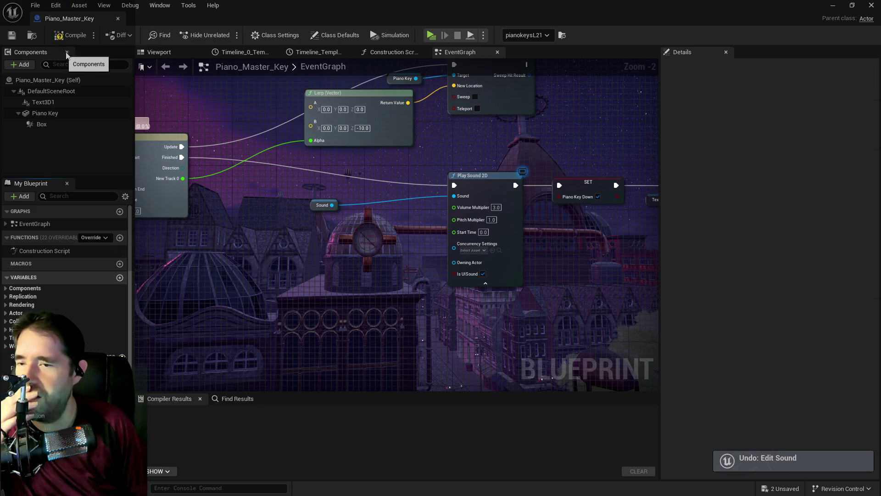
Compile and save the Blueprint, confirming the Sound default is still None
left_click(70, 35)
key("ctrl+s")
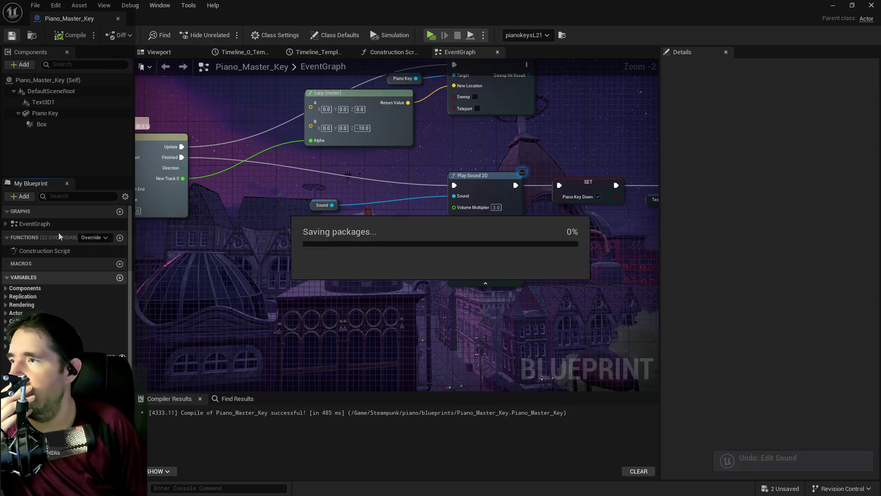
left_click(69, 356)
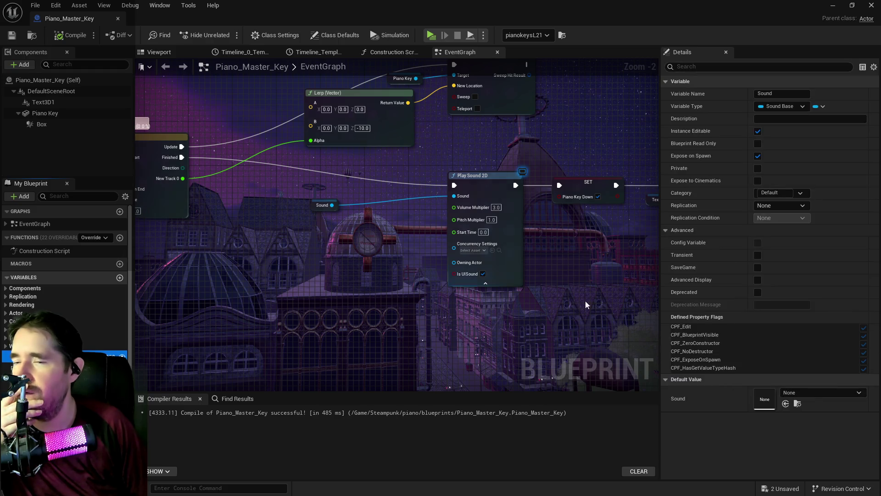
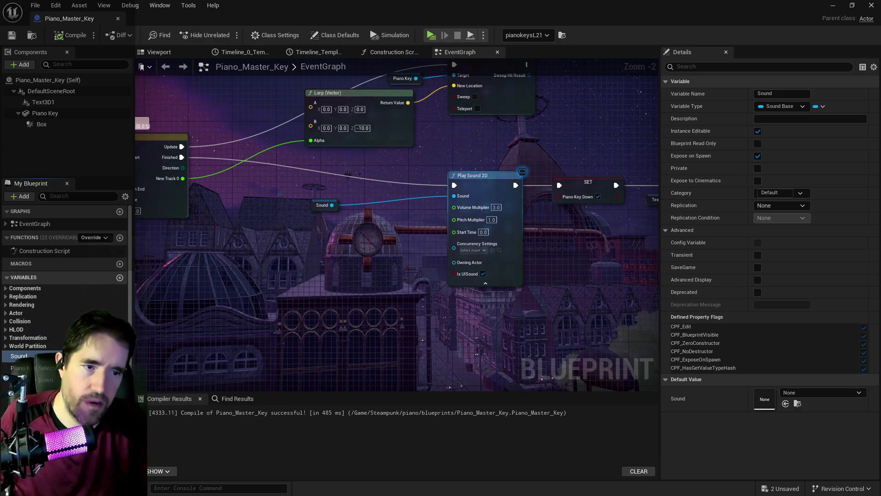
Create a Sound Cue for every selected piano note sound wave and save them all
key("alt+Tab")
right_click(414, 189)
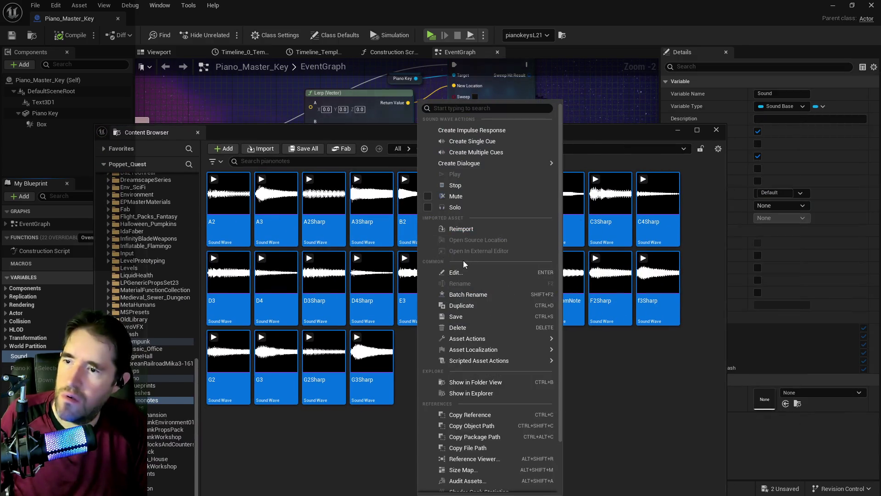
left_click(483, 152)
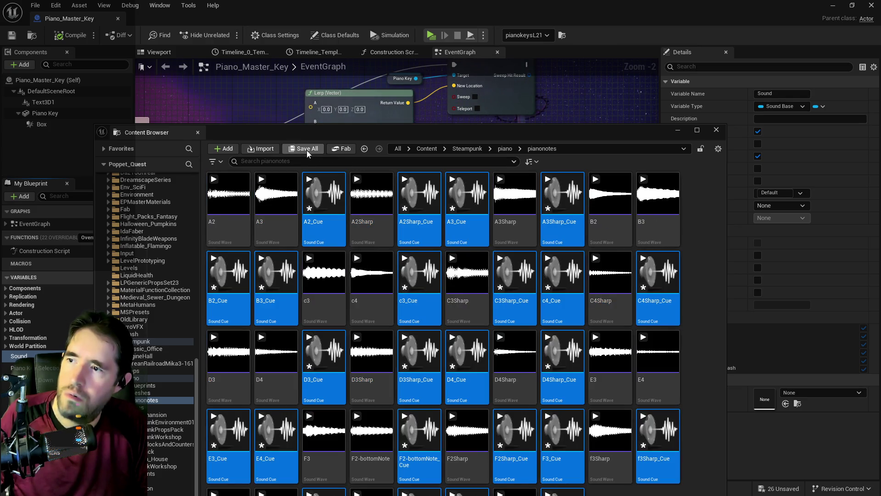
left_click(304, 148)
left_click(514, 357)
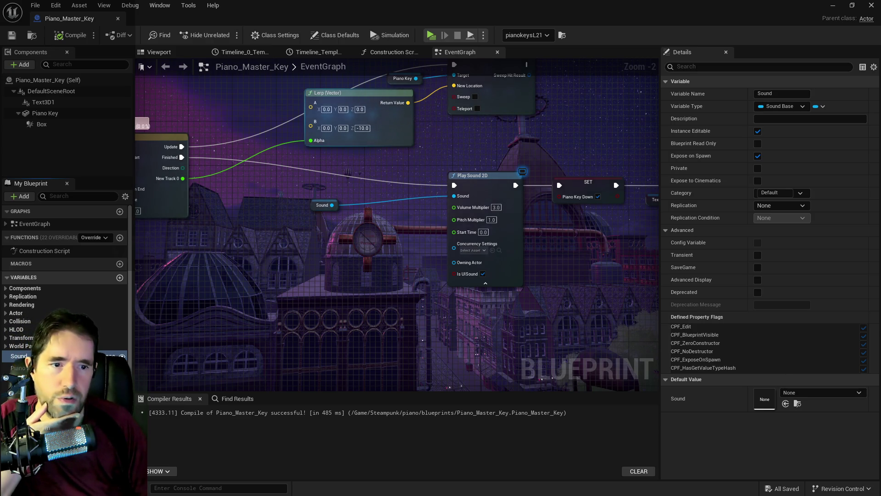
Set the Sound default to A2_Cue, undo the change, and save the Piano_Master_Key blueprint
left_click_drag(831, 358, 765, 399)
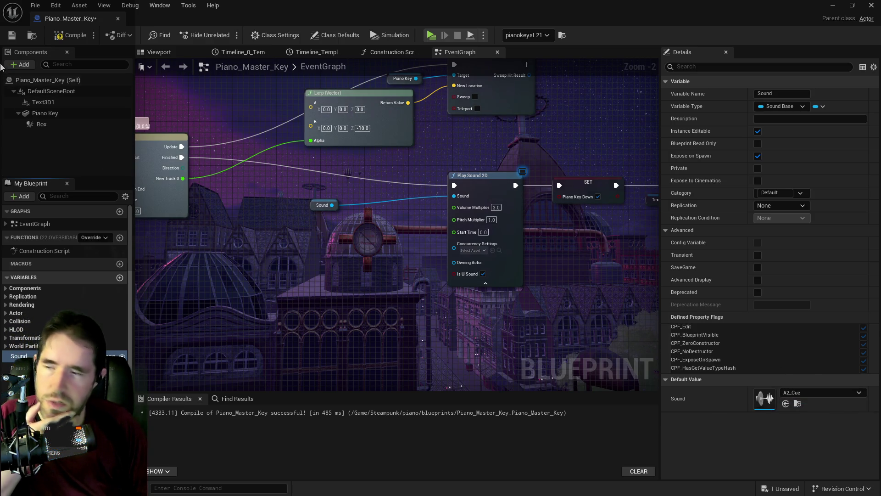
left_click(56, 5)
left_click(69, 32)
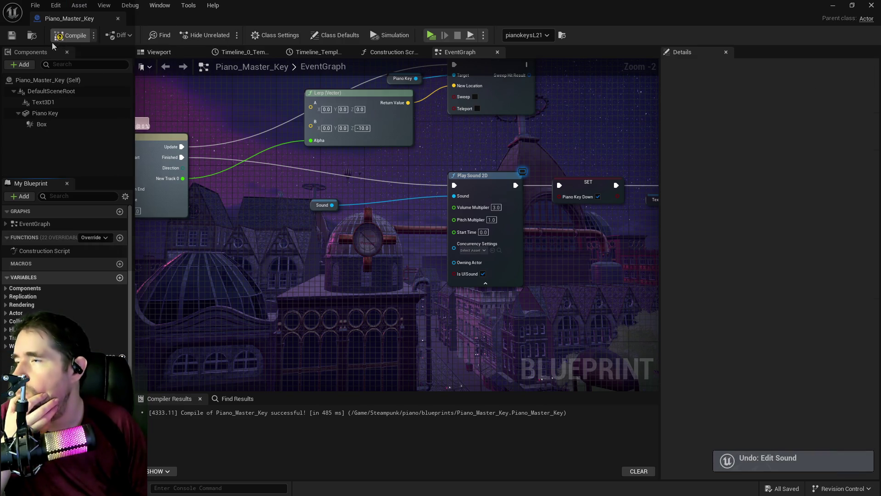
left_click(12, 35)
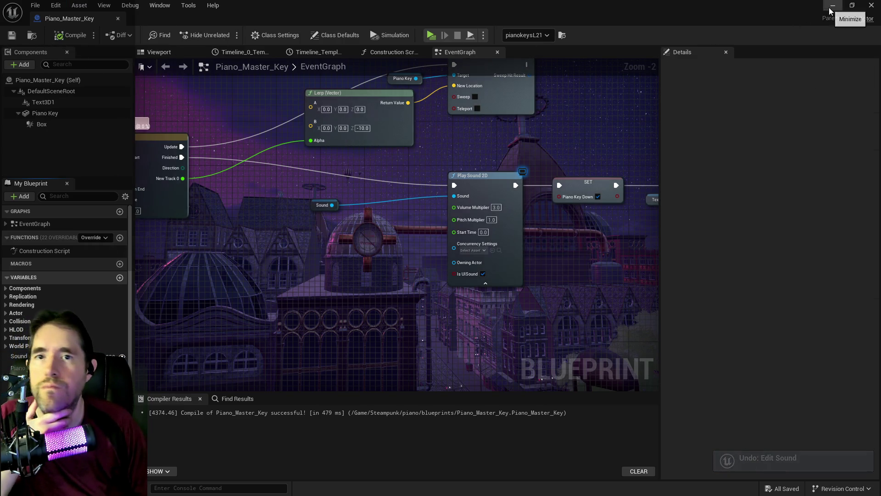
left_click(832, 6)
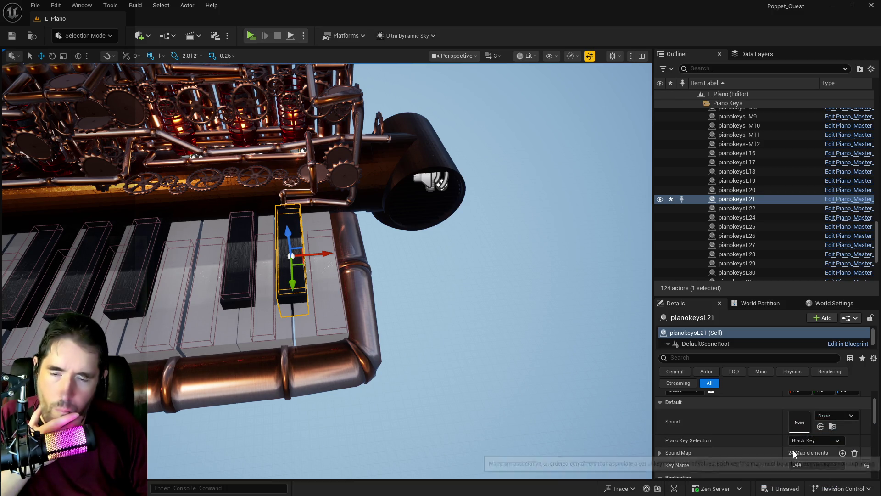
Expand pianokeysL21's Sound Map and browse its 24 note entries, such as A2, D4 and E4
left_click(667, 452)
scroll(707, 450, "down", 2)
scroll(762, 453, "up", 1)
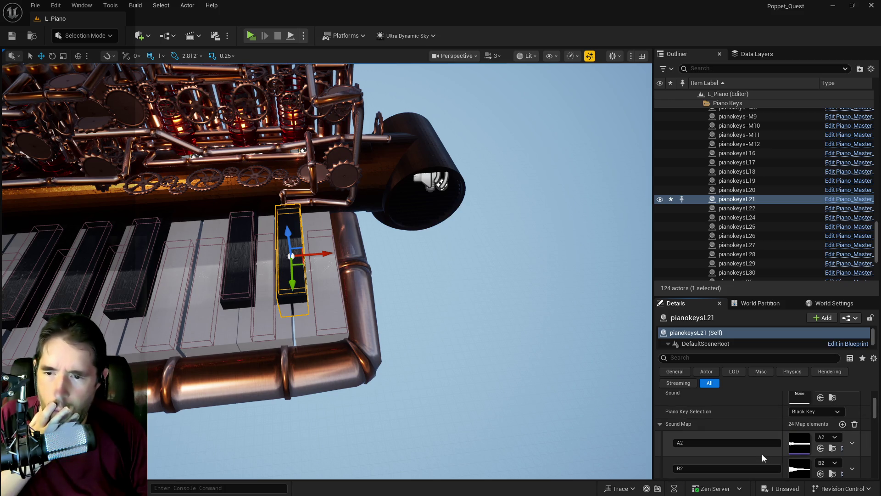
scroll(762, 454, "down", 6)
scroll(762, 454, "down", 6)
scroll(762, 454, "down", 5)
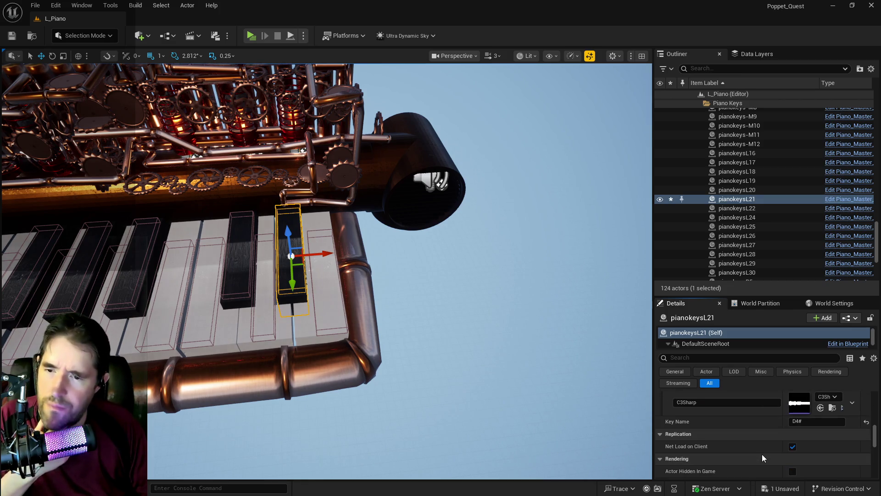
scroll(762, 454, "up", 1)
scroll(762, 453, "up", 3)
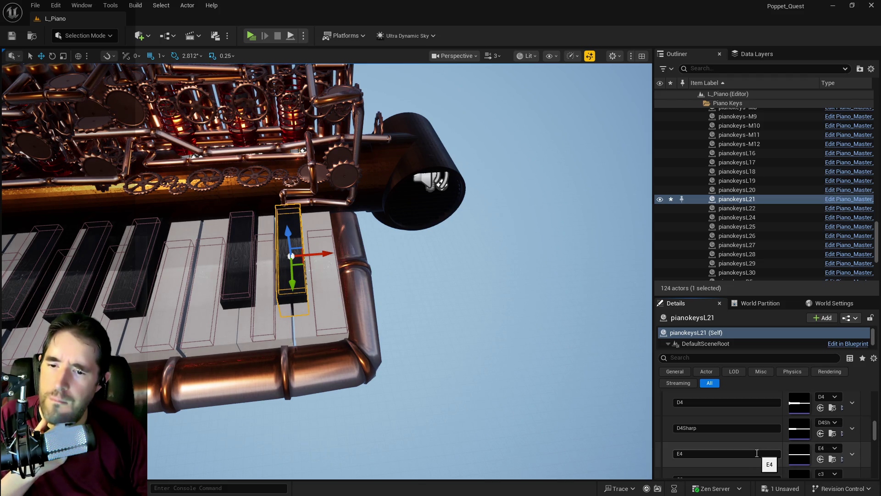
Open the Piano_Master_Key blueprint and remove the stray node beside the Branch
left_click(833, 202)
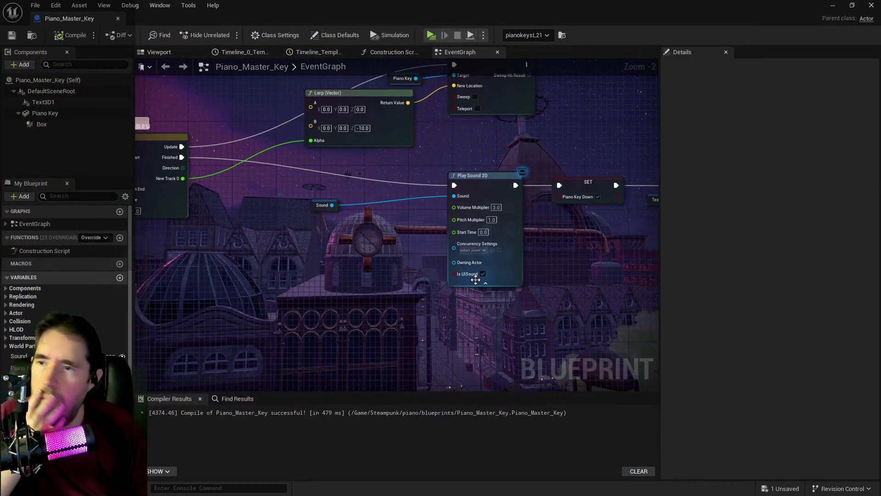
left_click_drag(315, 332, 497, 308)
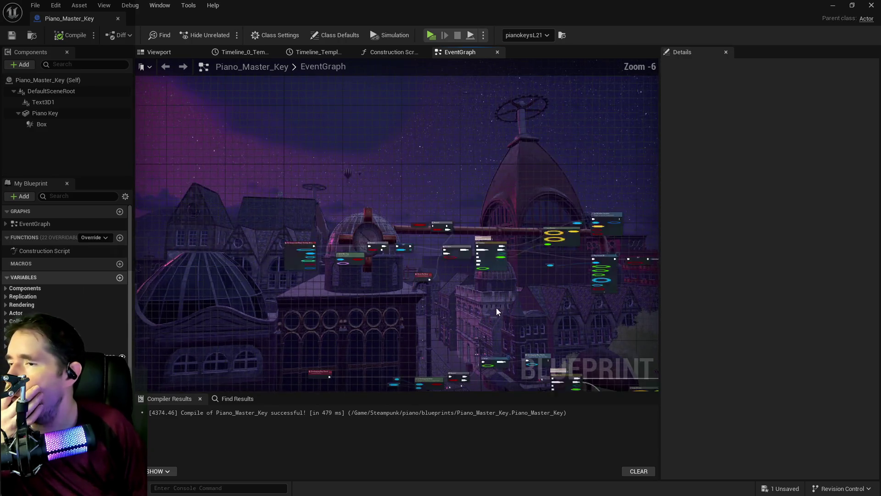
left_click_drag(404, 290, 345, 305)
left_click(358, 175)
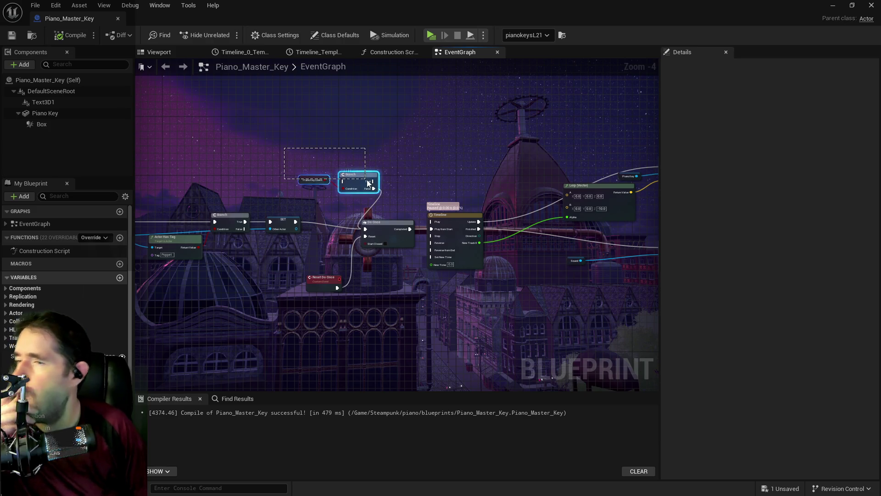
key("Delete")
scroll(301, 291, "down", 1)
scroll(356, 177, "up", 1)
key("ctrl+z")
key("ctrl+z")
key("ctrl+z")
Review the Do Once, Timeline, Lerp and Play Sound 2D nodes, then save the blueprint
left_click_drag(351, 228, 167, 216)
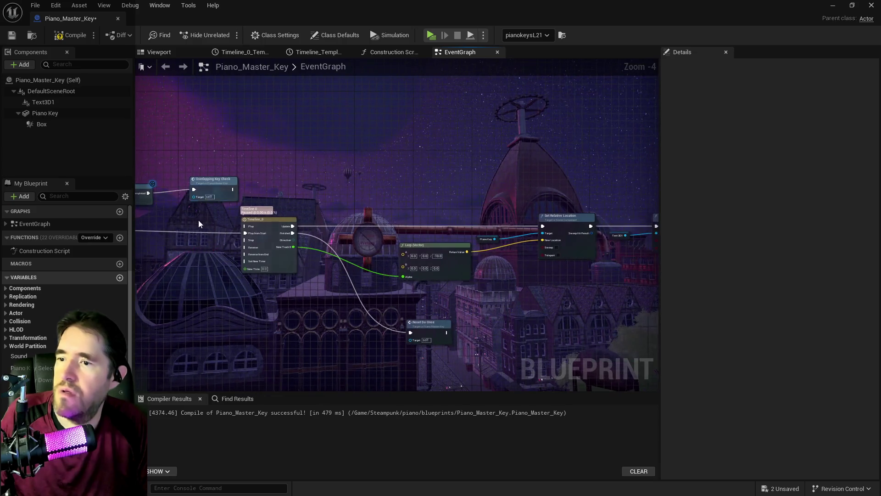
mouse_move(543, 276)
left_mouse_down()
mouse_move(359, 274)
mouse_move(458, 281)
mouse_move(426, 287)
left_mouse_up()
scroll(370, 276, "up", 1)
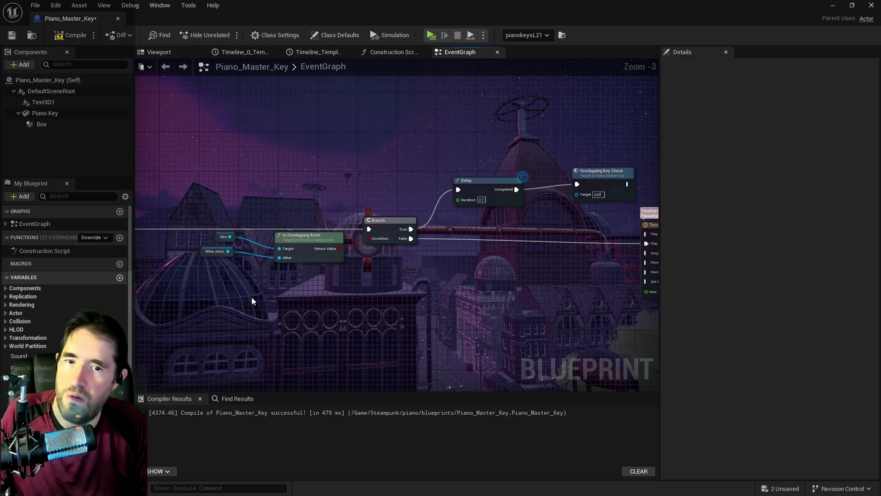
scroll(321, 257, "down", 2)
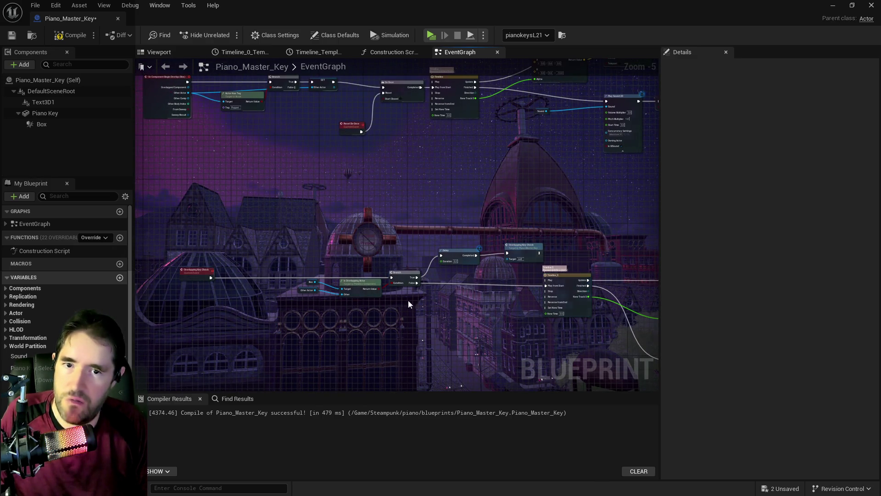
left_click_drag(416, 321, 223, 273)
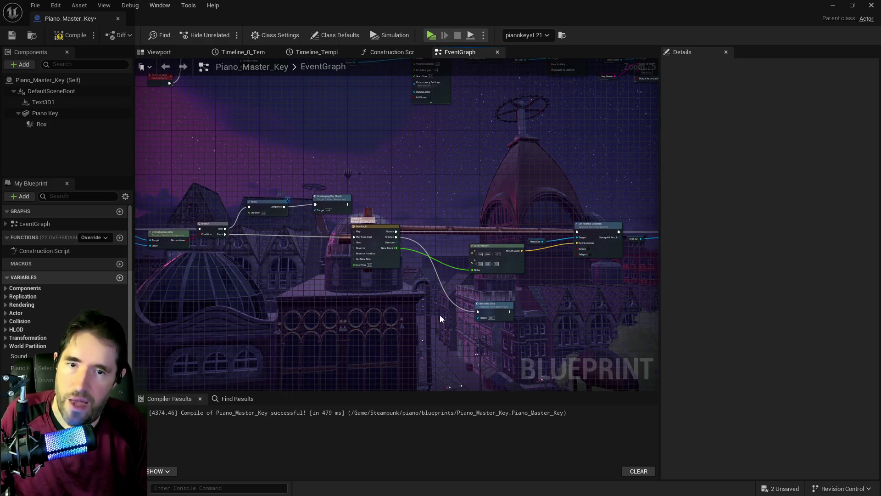
left_click_drag(441, 319, 461, 315)
left_click_drag(331, 275, 443, 365)
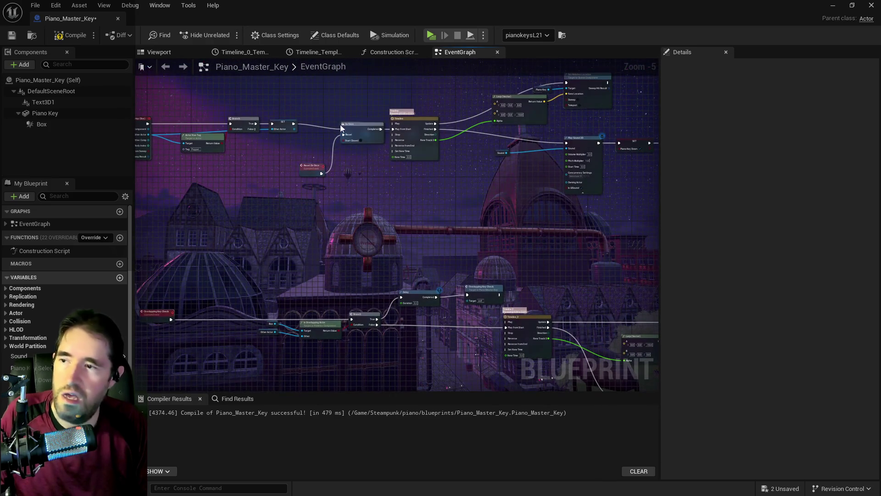
left_click_drag(370, 124, 409, 176)
left_click(409, 175)
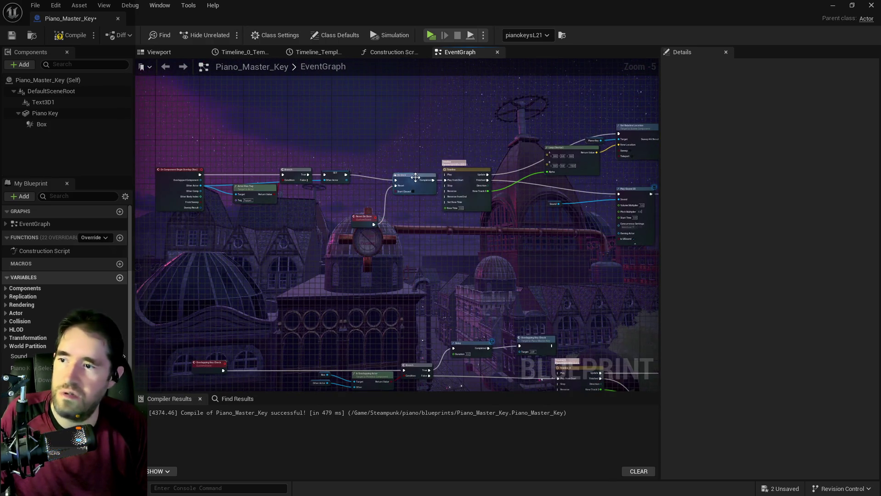
scroll(367, 204, "up", 2)
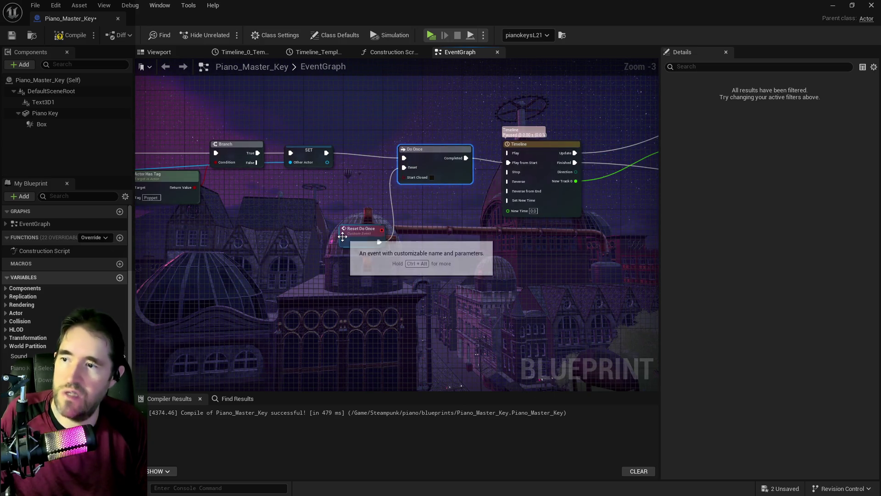
left_click(358, 212)
scroll(467, 243, "down", 1)
mouse_move(468, 244)
left_mouse_down()
mouse_move(398, 294)
mouse_move(458, 292)
mouse_move(300, 287)
left_mouse_up()
left_click_drag(353, 290, 261, 251)
key("ctrl+s")
Wire Play Sound 2D's execution output directly into Set Visibility, then compile and save
left_click(312, 211)
left_click_drag(330, 193, 467, 192)
left_click(377, 193)
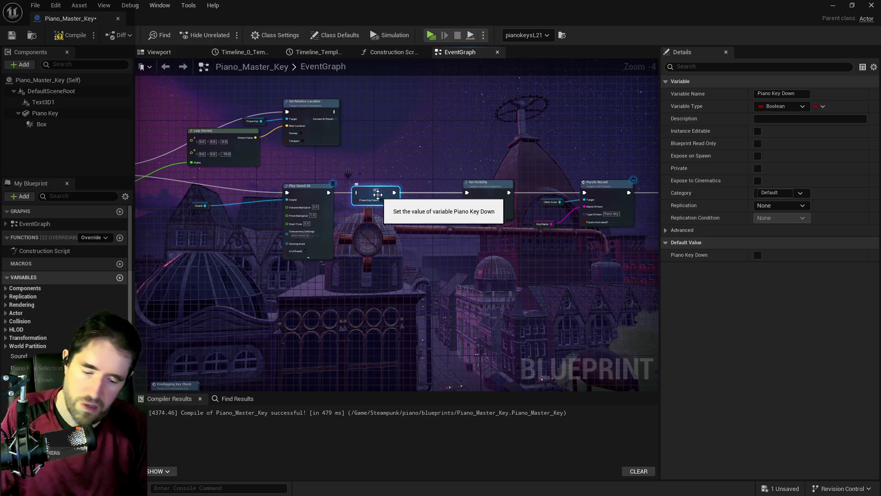
left_click(372, 287)
scroll(371, 287, "down", 1)
mouse_move(372, 287)
left_mouse_down()
mouse_move(256, 169)
mouse_move(280, 265)
left_mouse_up()
scroll(459, 156, "up", 3)
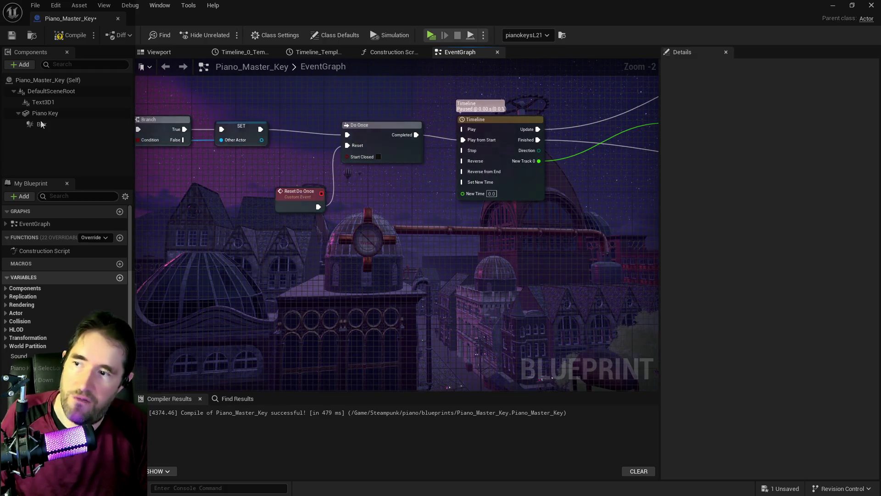
key("F7")
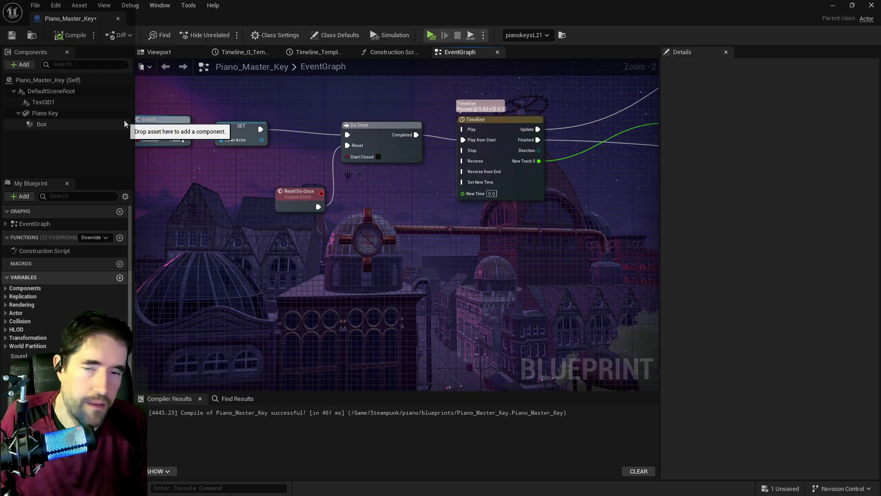
key("ctrl+s")
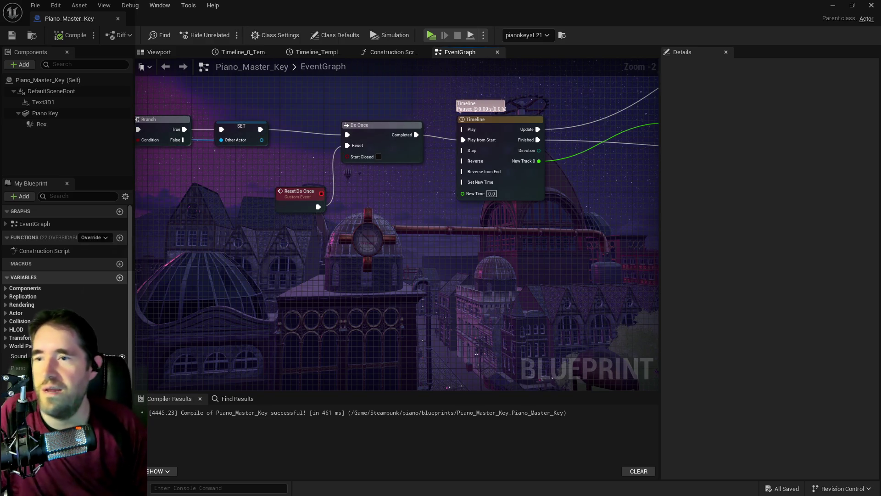
Inspect the Timeline_0 and Do Once area, then select the Sound Map variable
scroll(334, 283, "down", 3)
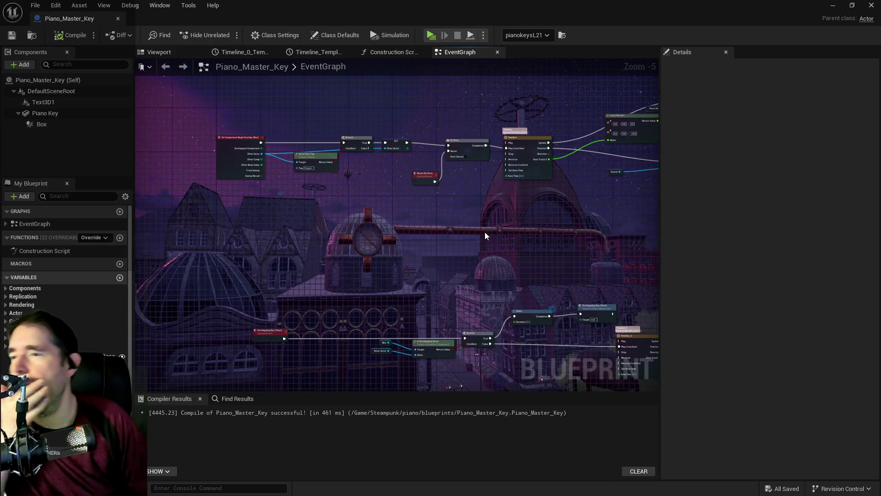
left_click_drag(487, 232, 465, 137)
scroll(452, 254, "up", 2)
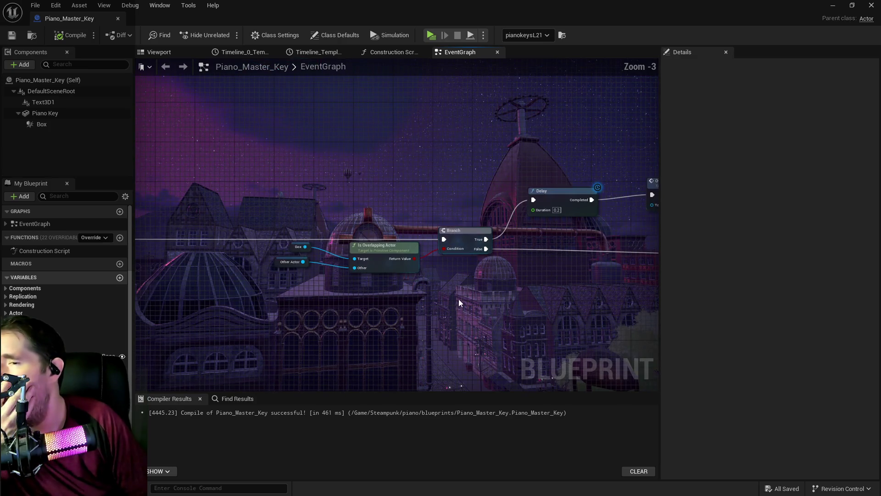
left_click_drag(448, 310, 265, 302)
left_click_drag(525, 305, 353, 304)
left_click_drag(435, 325, 308, 248)
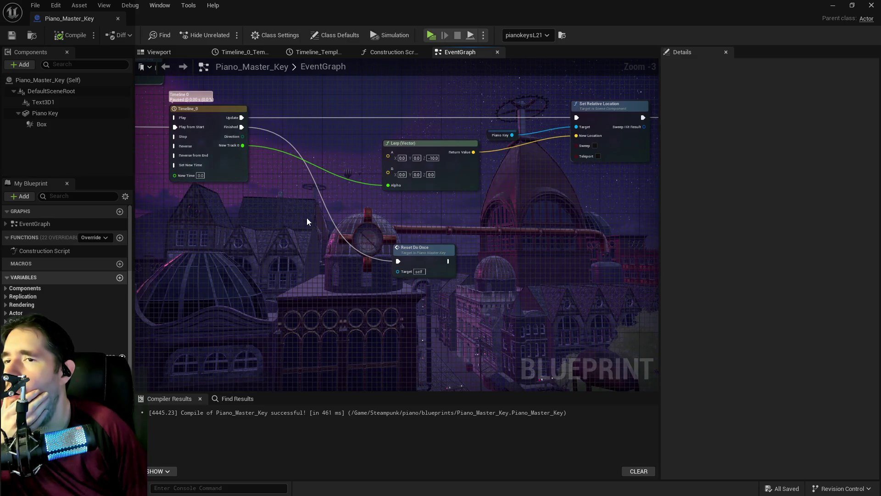
scroll(307, 220, "down", 3)
scroll(346, 227, "up", 4)
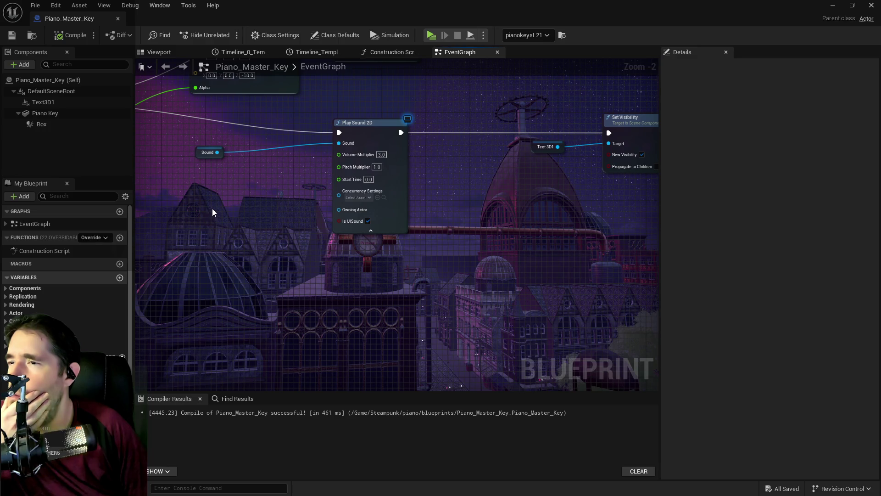
scroll(219, 208, "down", 2)
mouse_move(346, 231)
left_mouse_down()
mouse_move(449, 231)
mouse_move(351, 164)
left_mouse_up()
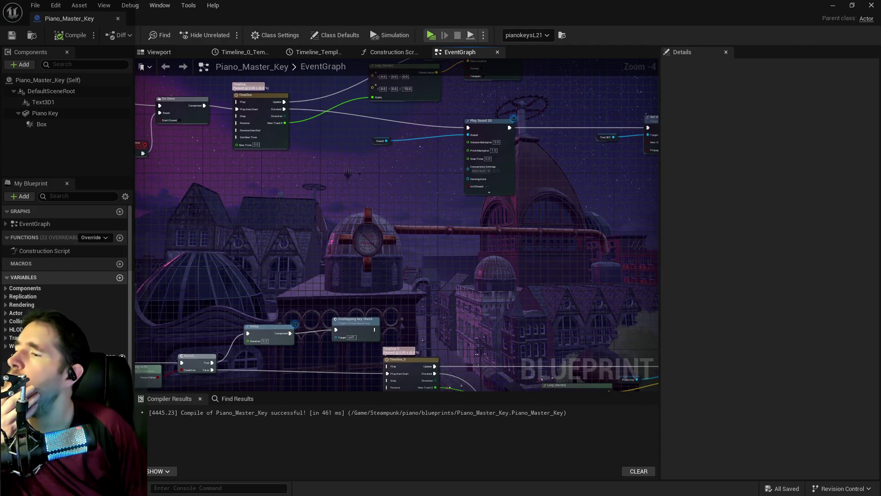
left_click(20, 356)
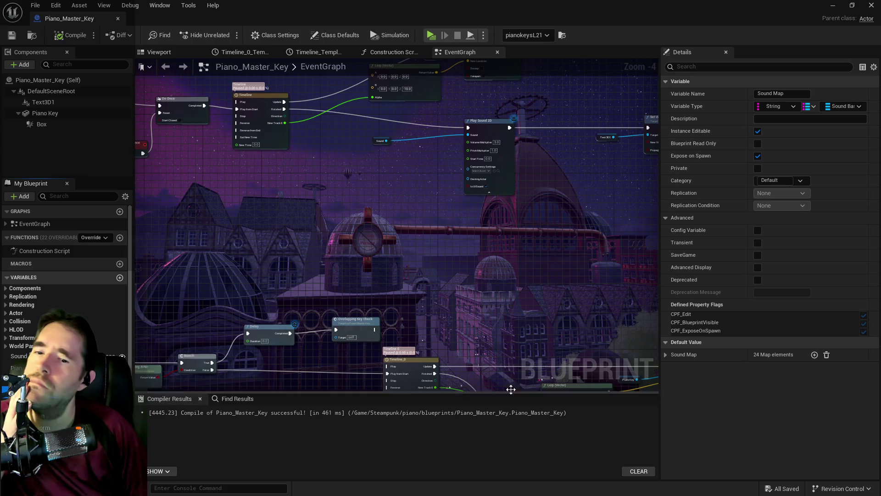
Expand the Sound Map and rename the D3, F2, G2 and A2 Sharp keys to D3#, F2#, G2#, A2#
left_click(666, 354)
scroll(723, 368, "down", 2)
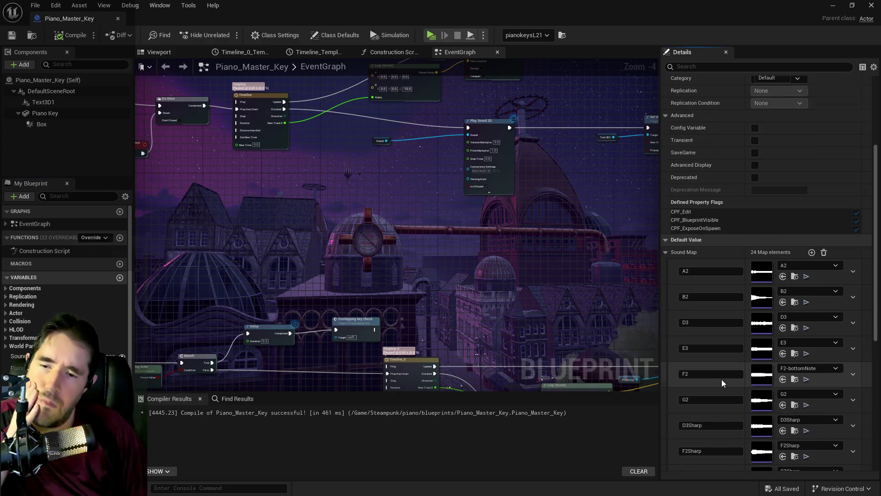
scroll(721, 381, "down", 8)
scroll(719, 378, "down", 3)
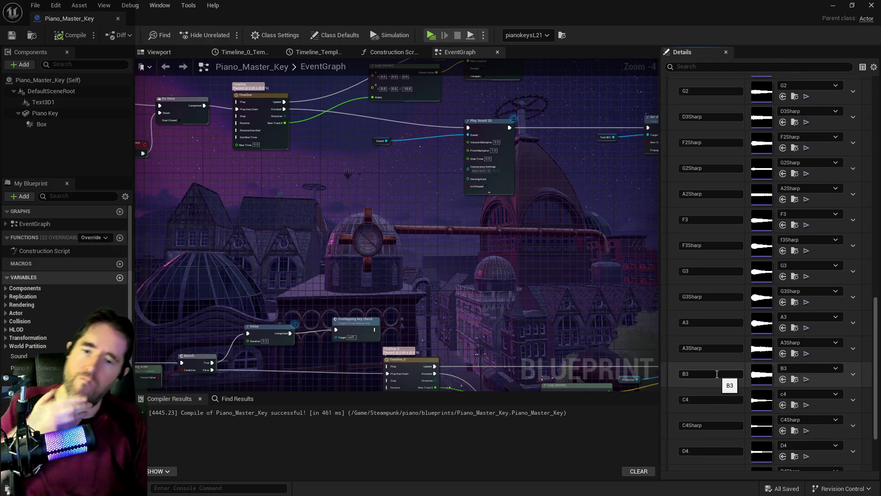
scroll(712, 374, "up", 8)
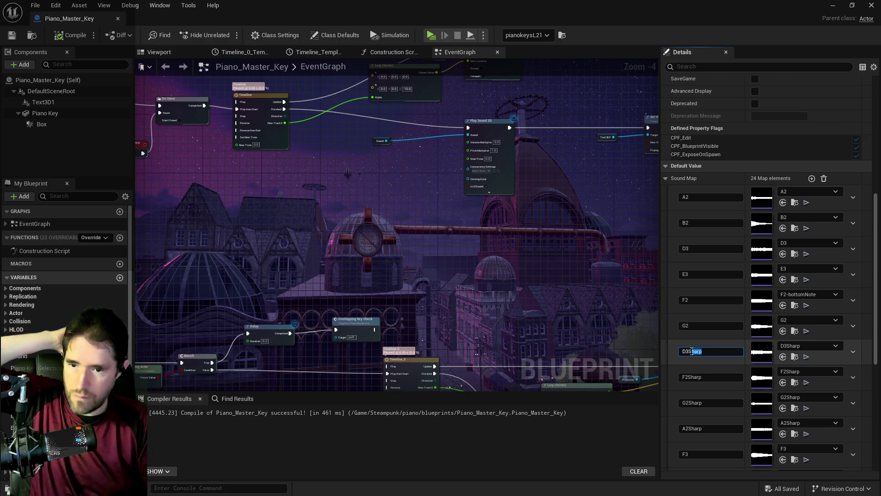
key("BackSpace")
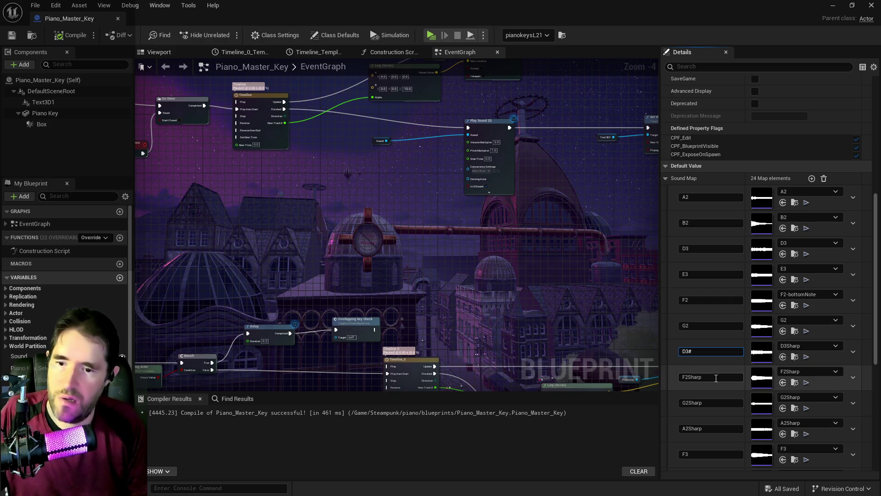
left_click(713, 377)
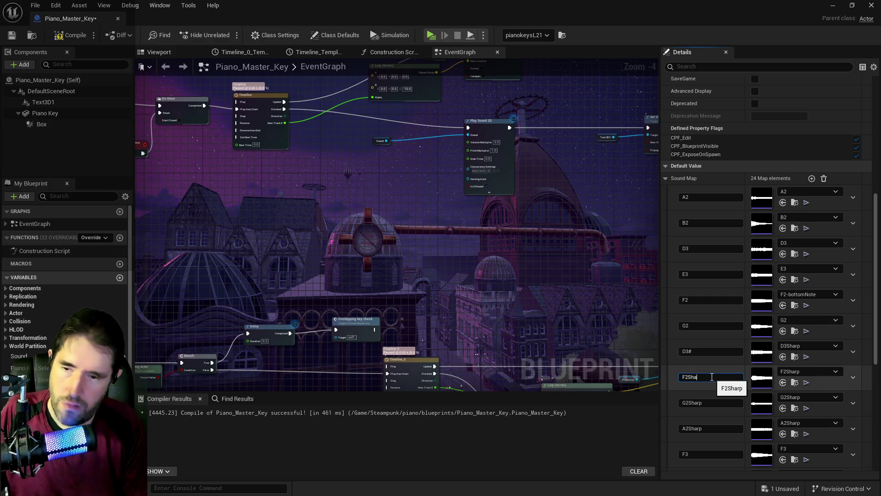
left_click(711, 402)
left_click_drag(703, 403, 690, 403)
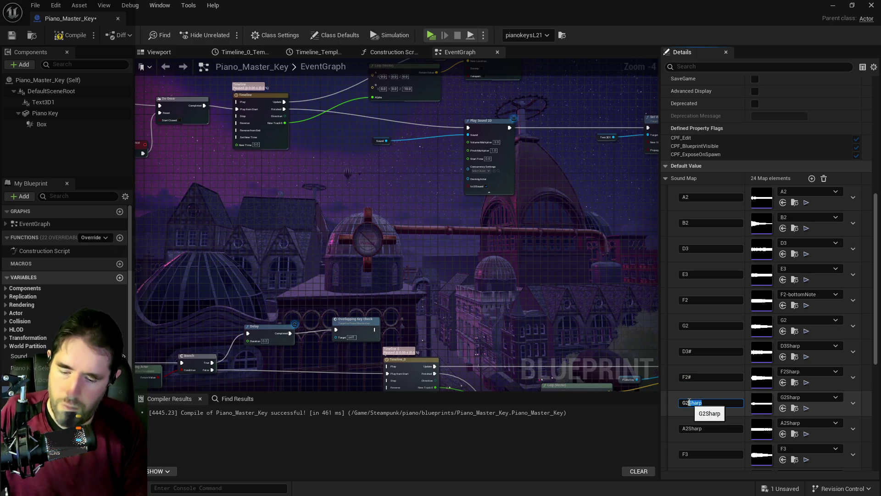
left_click(701, 429)
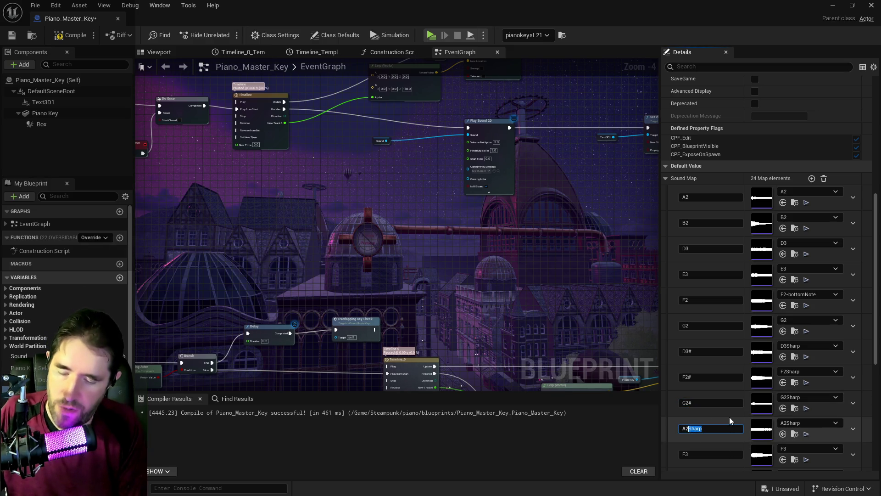
scroll(730, 420, "down", 3)
left_click(708, 423)
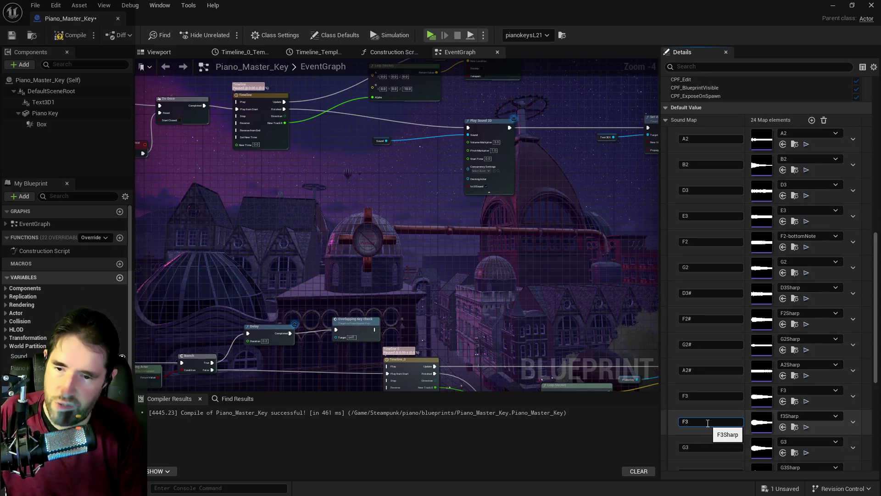
Rename the remaining sharp keys to end in #, including A3#, C4# and D4#
scroll(708, 425, "down", 2)
left_click_drag(703, 429, 692, 432)
type("#")
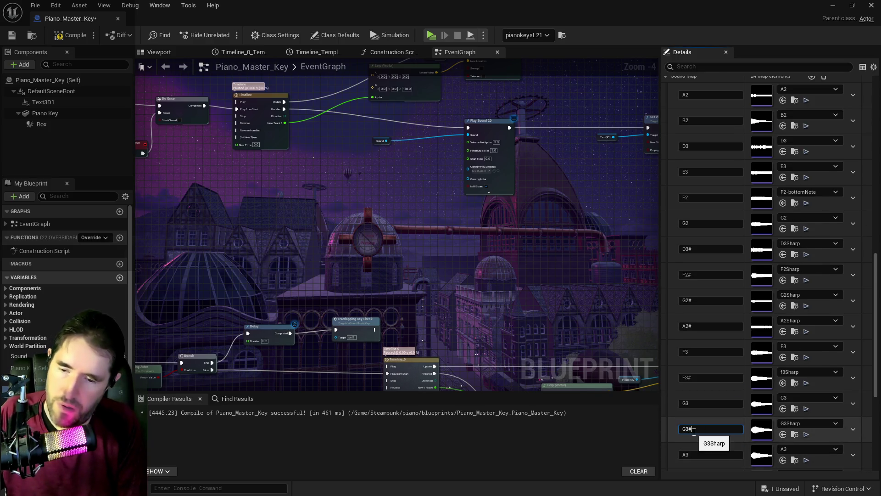
scroll(674, 437, "down", 2)
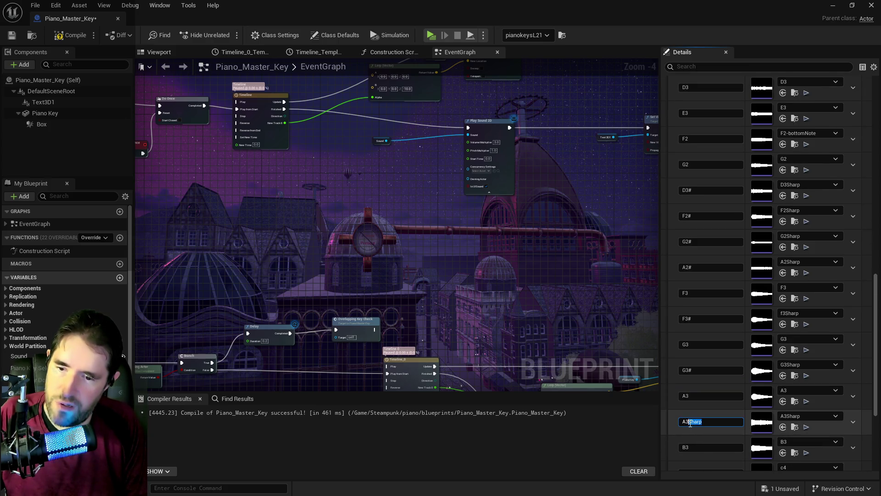
scroll(705, 436, "down", 3)
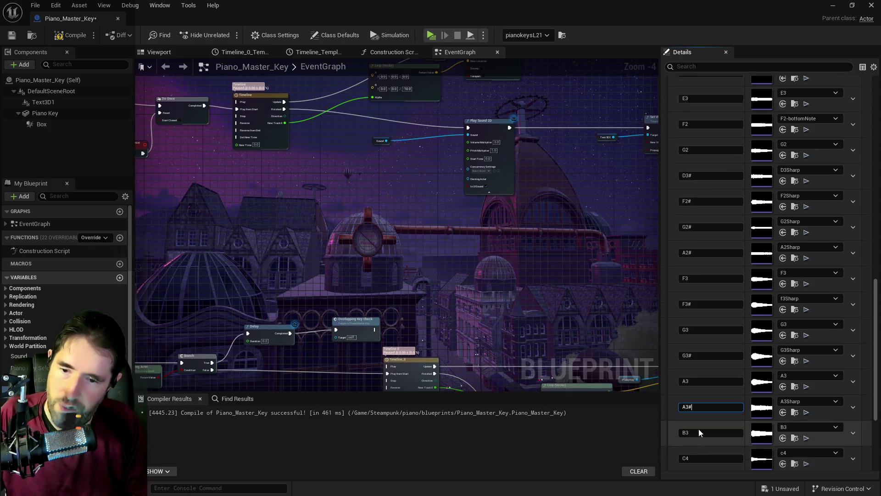
left_click(707, 411)
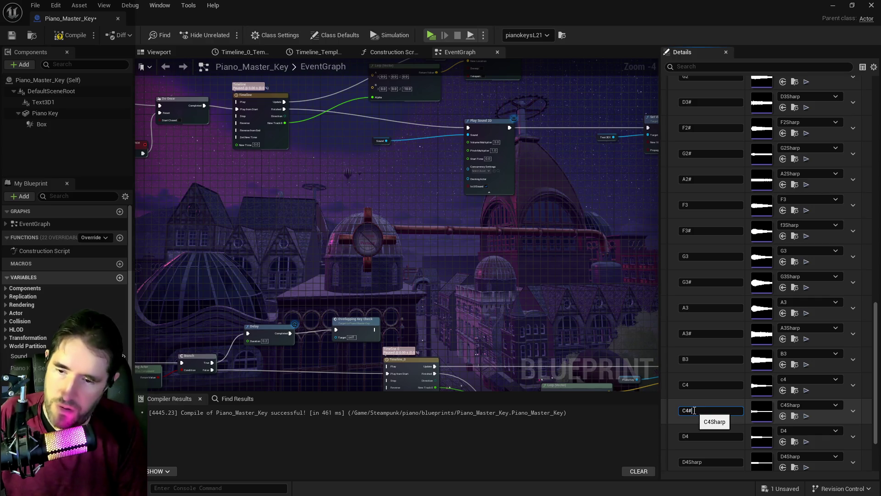
key("Return")
left_click_drag(702, 462, 694, 462)
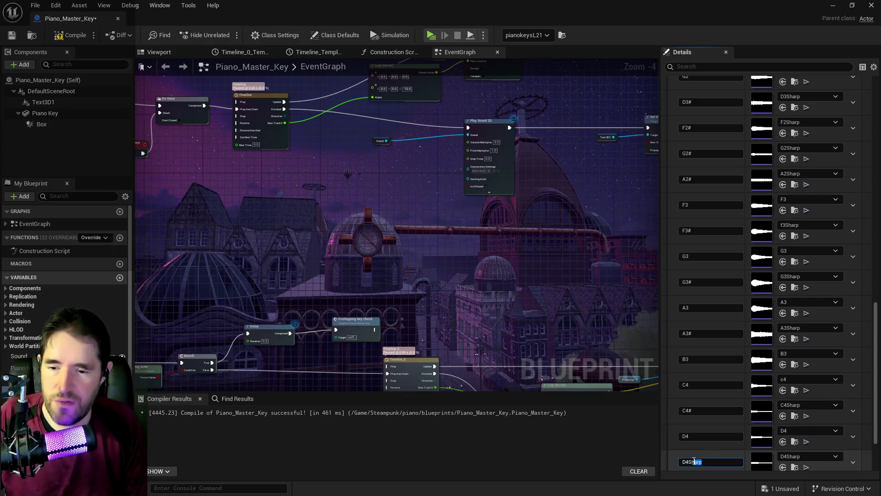
type("#")
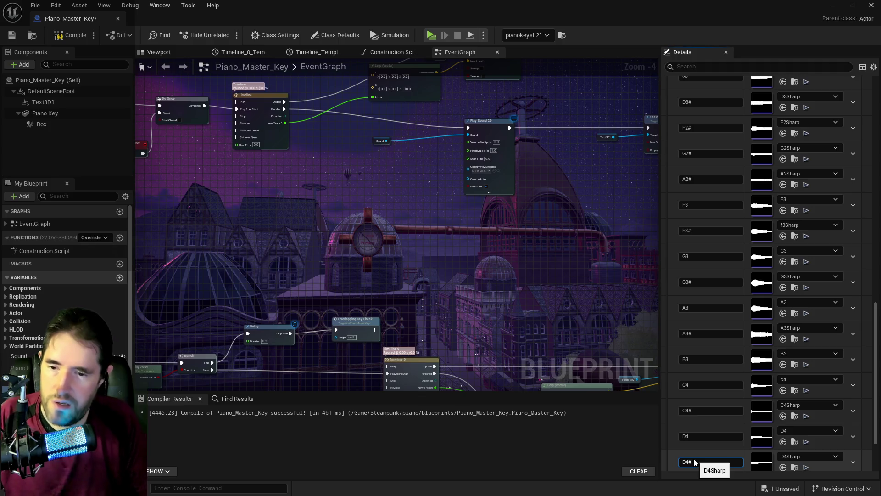
key("Return")
scroll(685, 433, "down", 3)
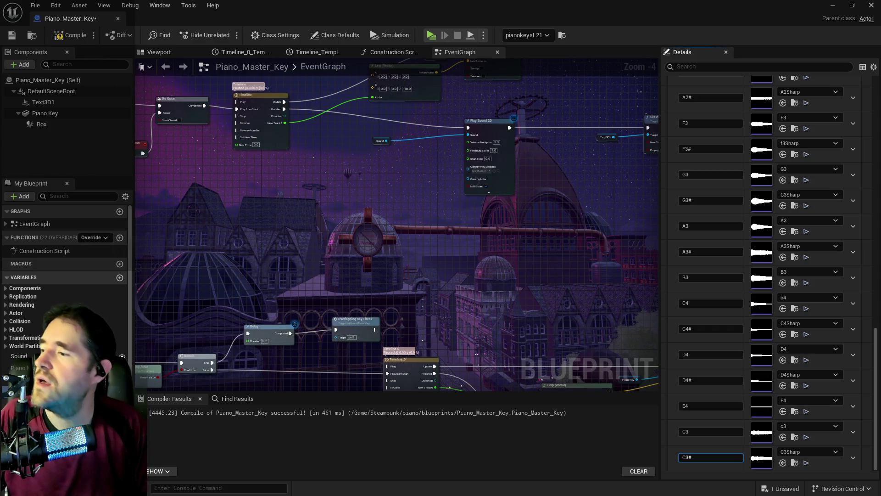
mouse_move(364, 198)
left_mouse_down()
mouse_move(371, 180)
mouse_move(312, 173)
mouse_move(363, 174)
left_mouse_up()
Replace the Sound getter with a Sound Map Find on Key Name feeding Play Sound 2D, then compile and save
left_click(394, 197)
scroll(376, 181, "up", 3)
type("find")
left_click(404, 236)
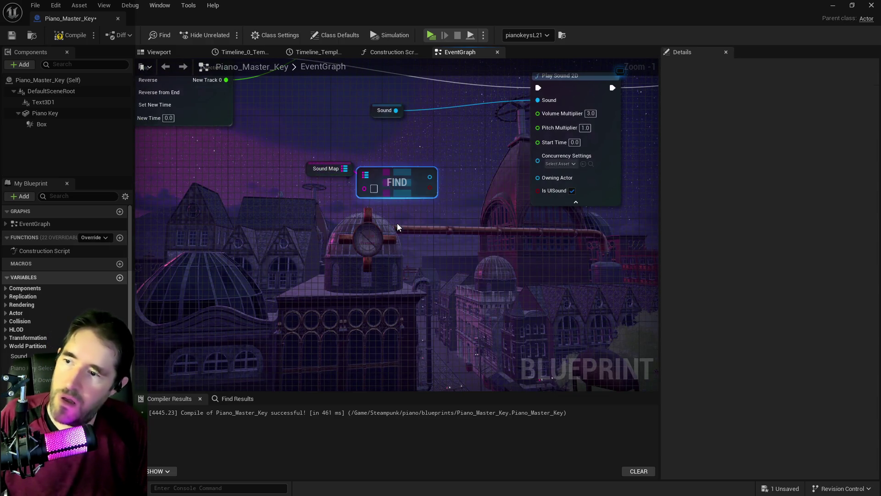
mouse_move(23, 378)
left_mouse_down()
mouse_move(138, 229)
mouse_move(291, 183)
mouse_move(326, 203)
mouse_move(320, 187)
mouse_move(364, 189)
left_mouse_up()
mouse_move(433, 186)
left_mouse_down()
mouse_move(351, 250)
mouse_move(455, 165)
left_mouse_up()
left_click(302, 174)
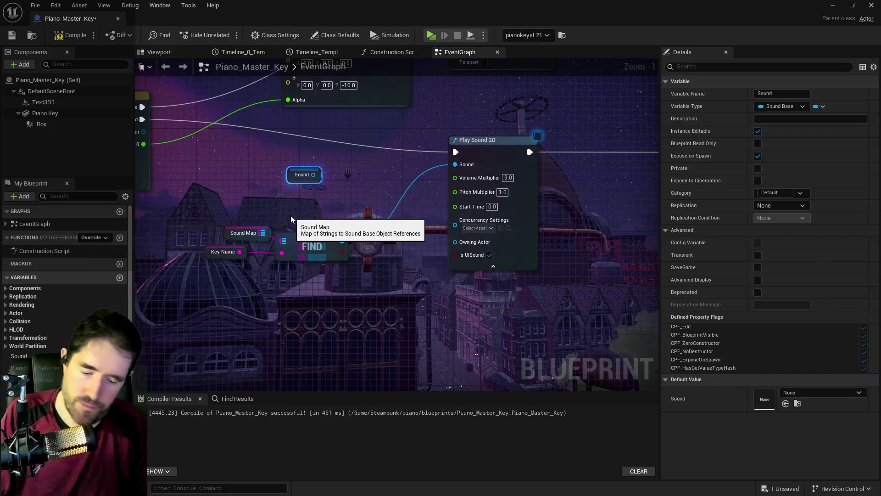
key("Delete")
mouse_move(196, 203)
left_mouse_down()
mouse_move(308, 257)
mouse_move(327, 187)
left_mouse_up()
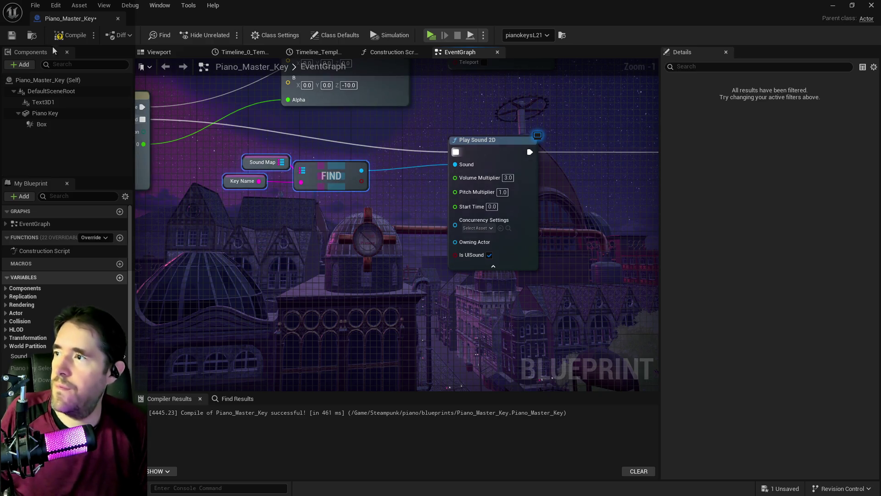
left_click(12, 36)
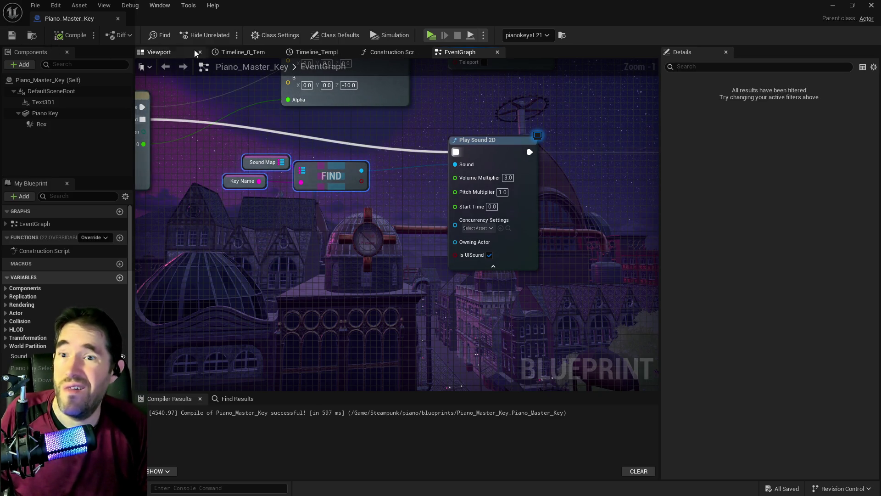
left_click(833, 8)
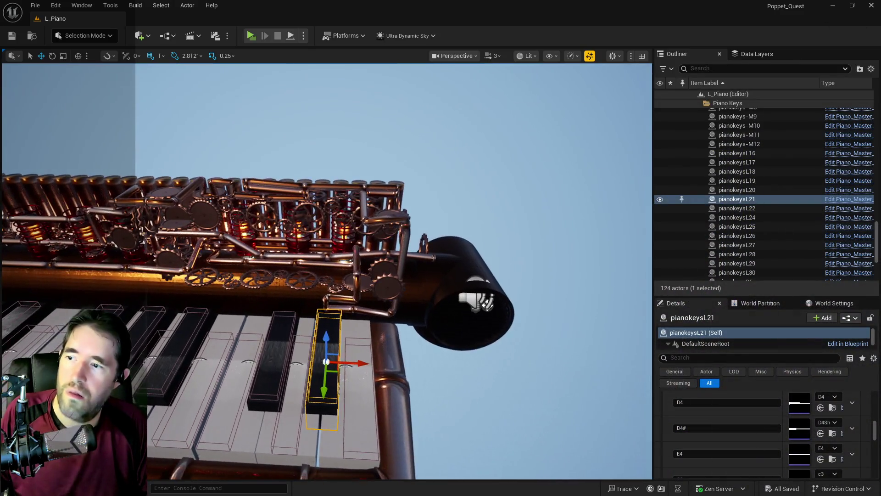
scroll(736, 437, "up", 5)
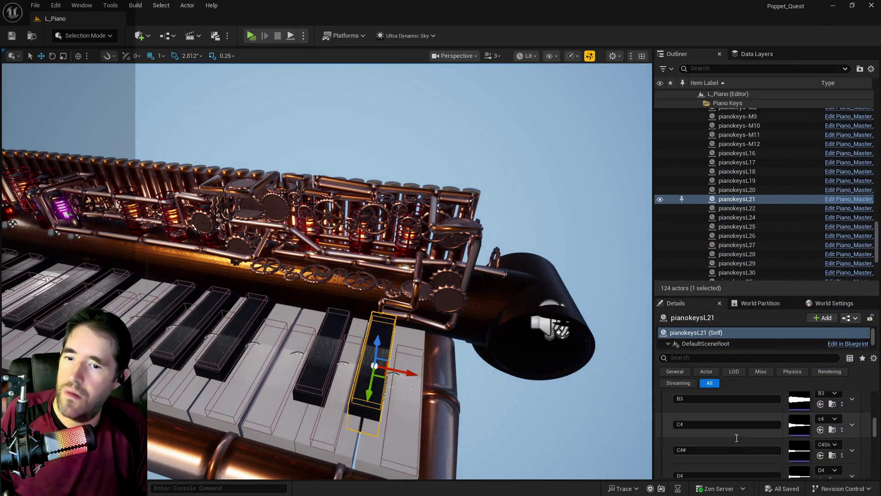
scroll(740, 420, "up", 5)
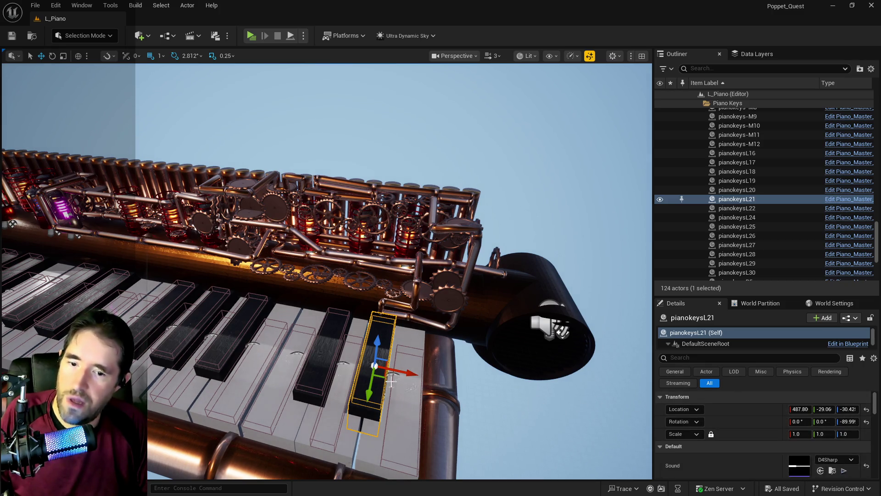
left_click(322, 360)
scroll(738, 449, "down", 2)
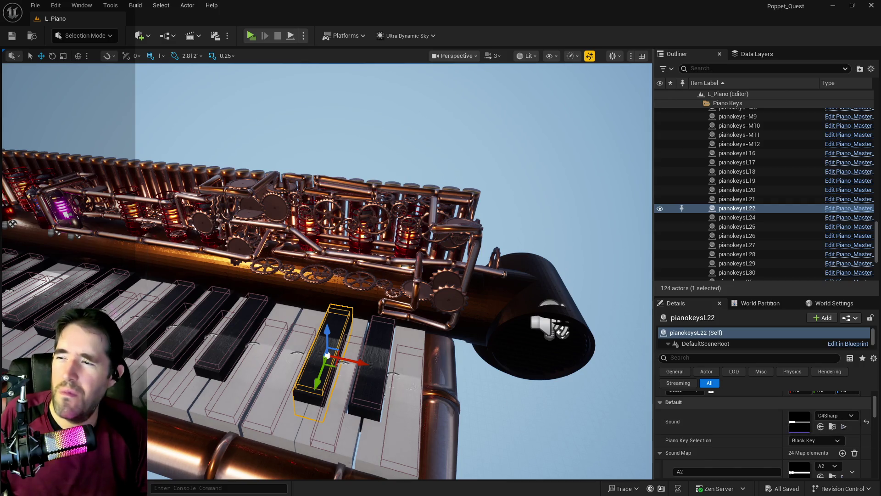
left_click(218, 352)
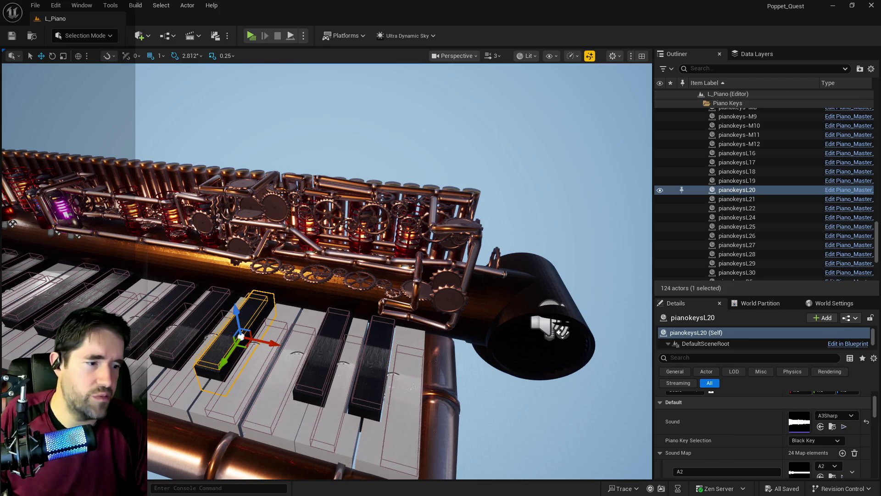
key("alt+Tab")
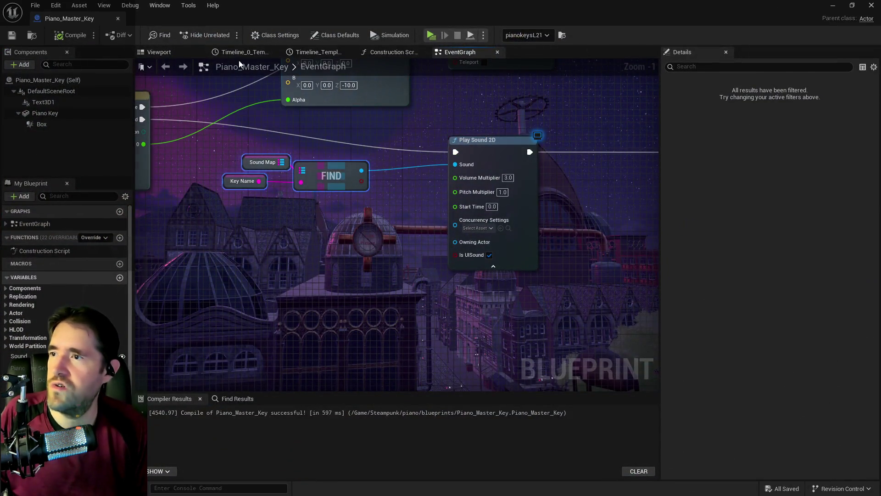
Make the Sound variable no longer instance editable or exposed on spawn, then compile and save
left_click(383, 56)
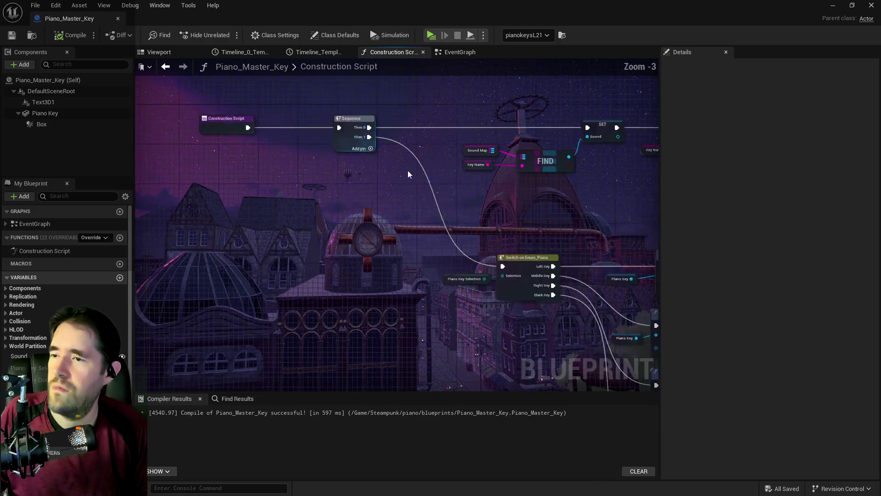
left_click_drag(420, 181, 327, 200)
left_click_drag(420, 201, 282, 205)
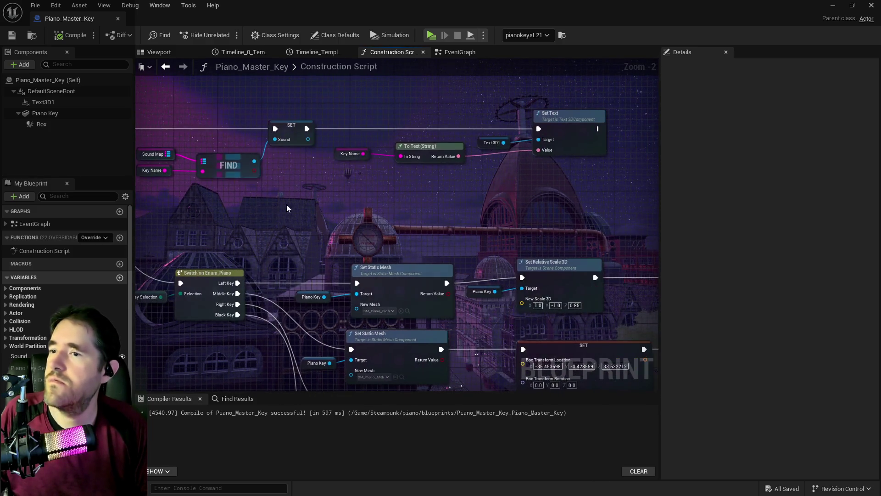
left_click_drag(426, 213, 433, 154)
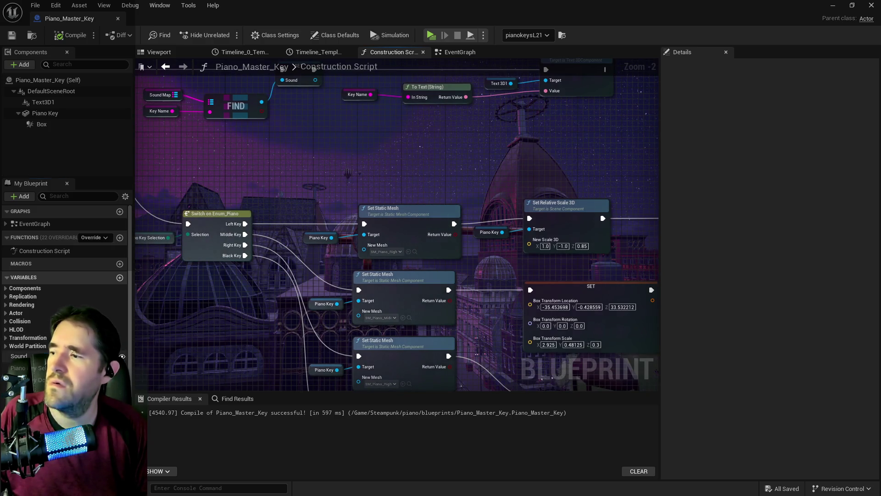
left_click(19, 355)
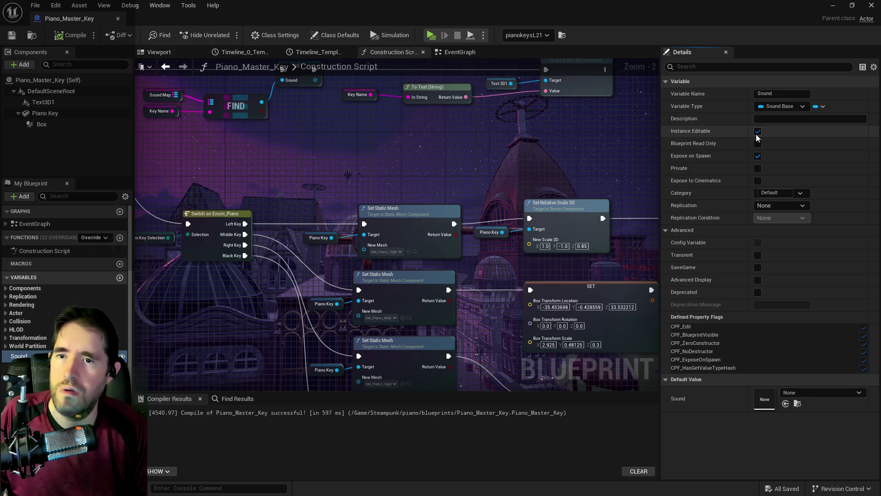
left_click(758, 132)
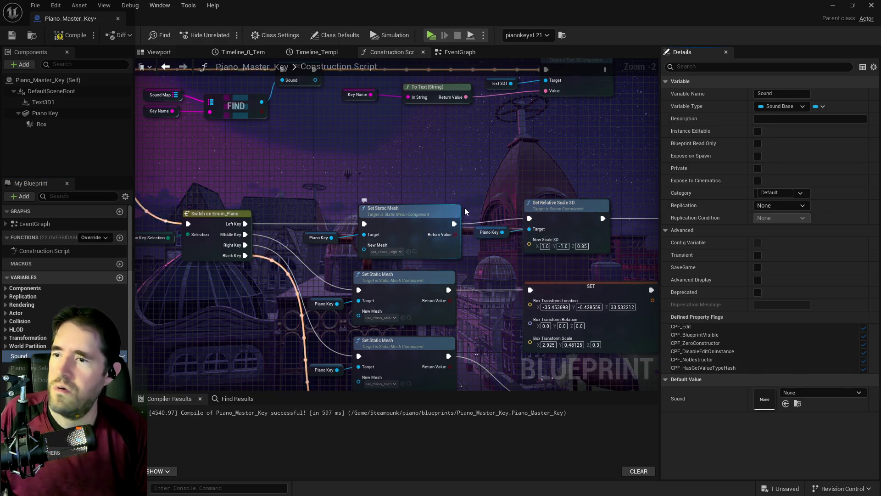
scroll(464, 207, "down", 2)
scroll(452, 179, "up", 2)
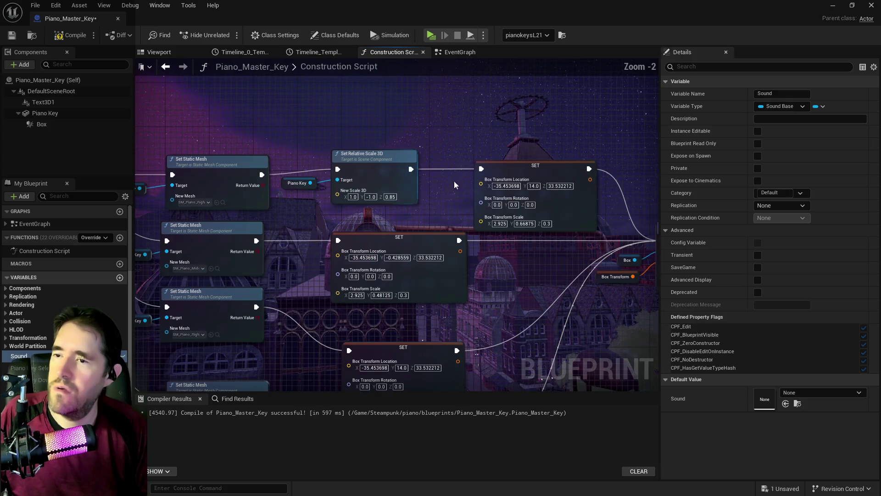
key("ctrl+s")
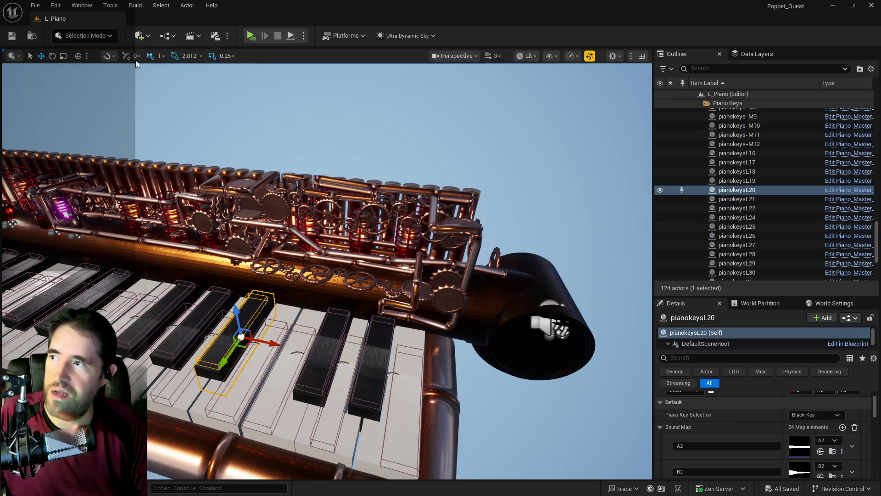
Find Ultra_Dynamic_Sky in the Outliner by searching 'ultra' and delete it from the level
left_click(750, 68)
type("u")
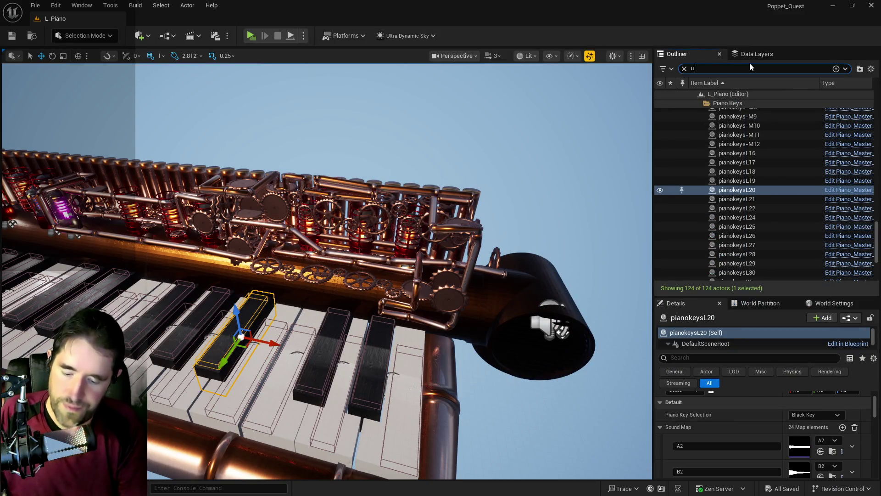
type("ltra")
left_click(771, 99)
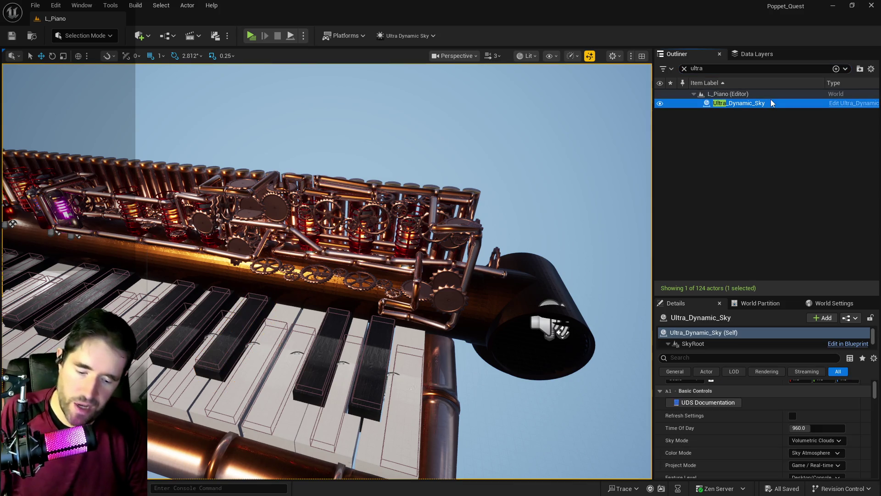
key("Delete")
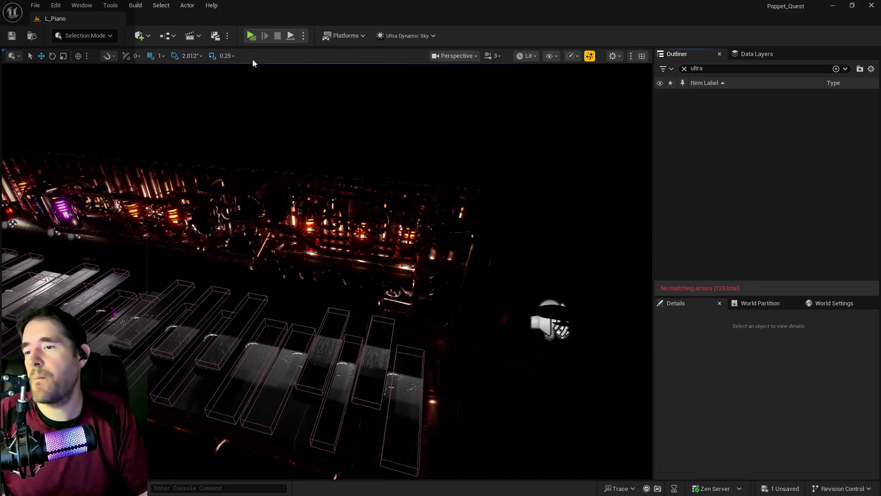
Save all changes and open Chapter_1_Dead_Girl_Wonderland from Recent Levels
left_click(36, 5)
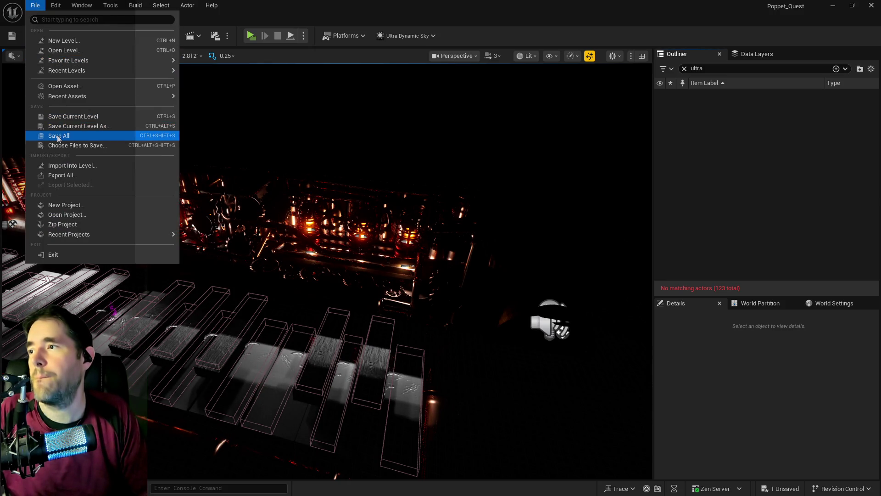
left_click(57, 135)
left_click(35, 5)
mouse_move(170, 70)
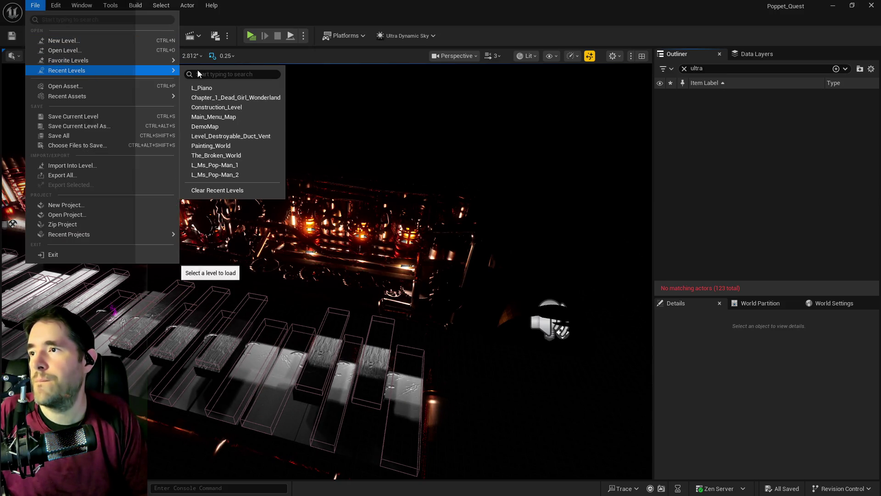
left_click(211, 98)
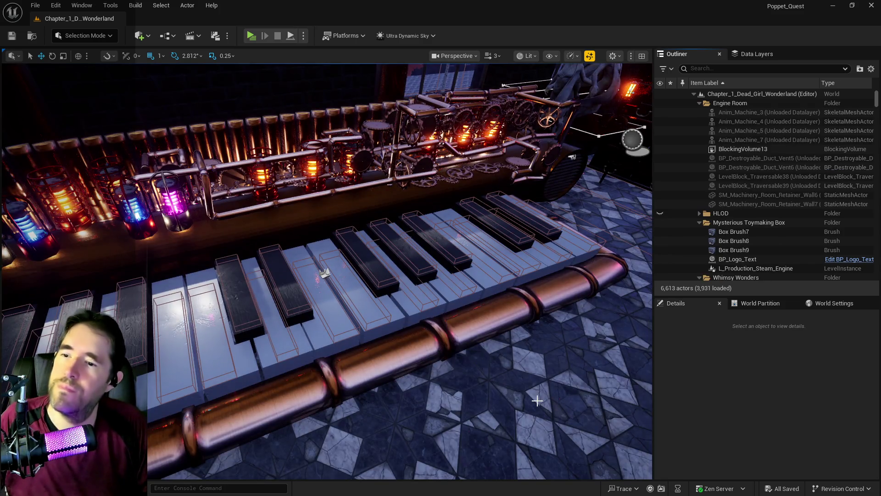
Fly the viewport toward the benches and windows of Chapter_1_Dead_Girl_Wonderland
left_click_drag(529, 401, 226, 206)
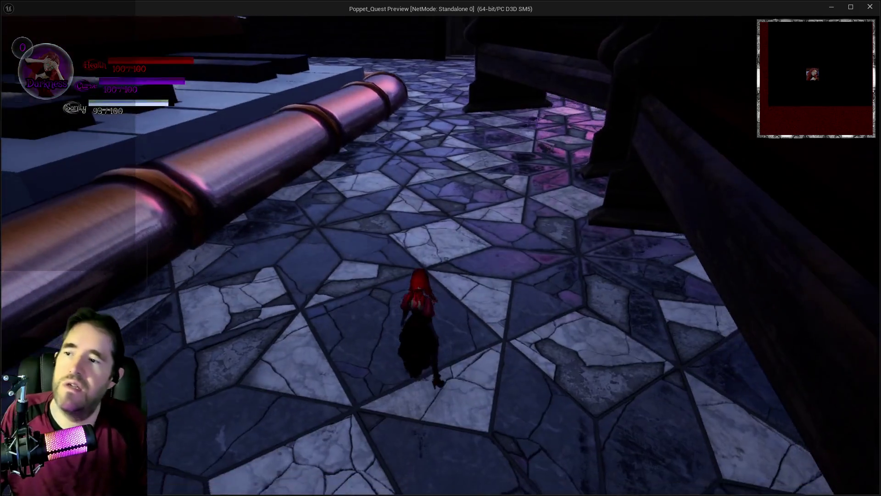
Climb the character onto the big pipe and walk across the piano keys, playing notes
key("w")
key("space")
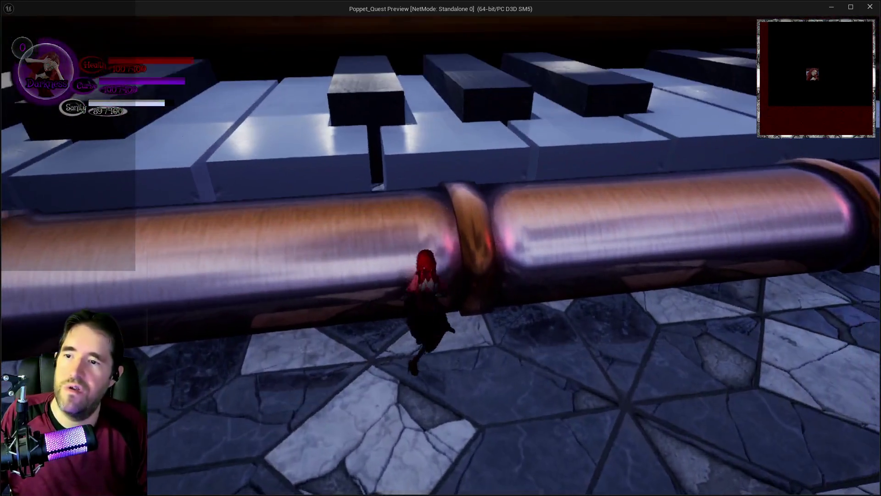
key("w")
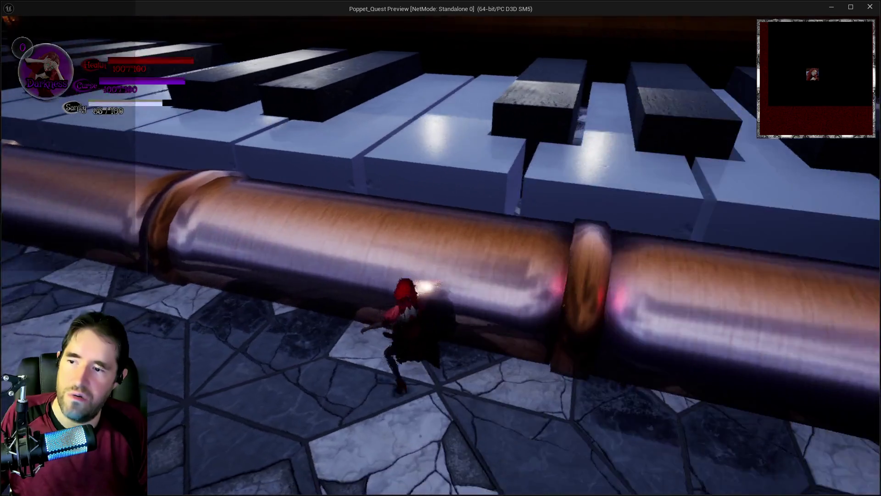
key("w")
key("e")
key("w")
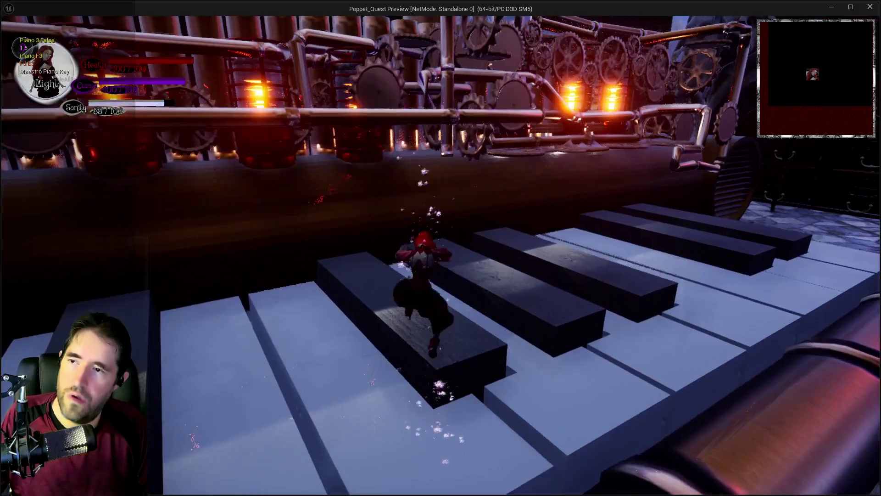
key("w")
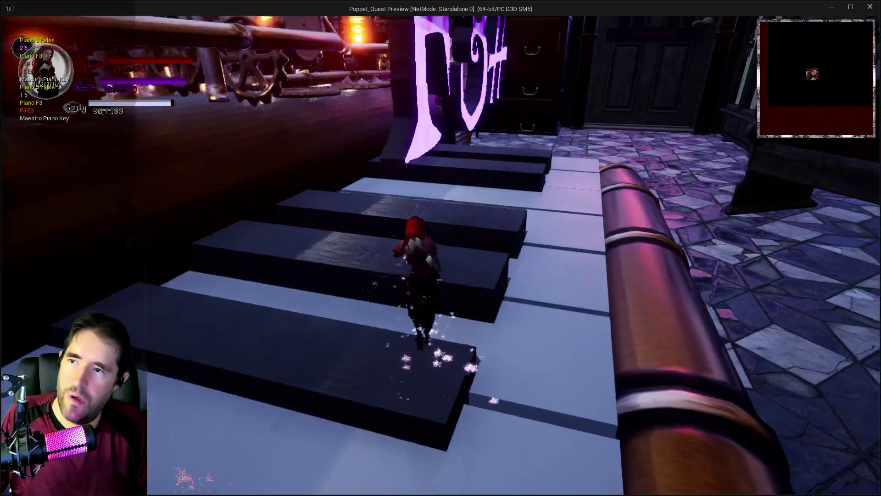
key("w")
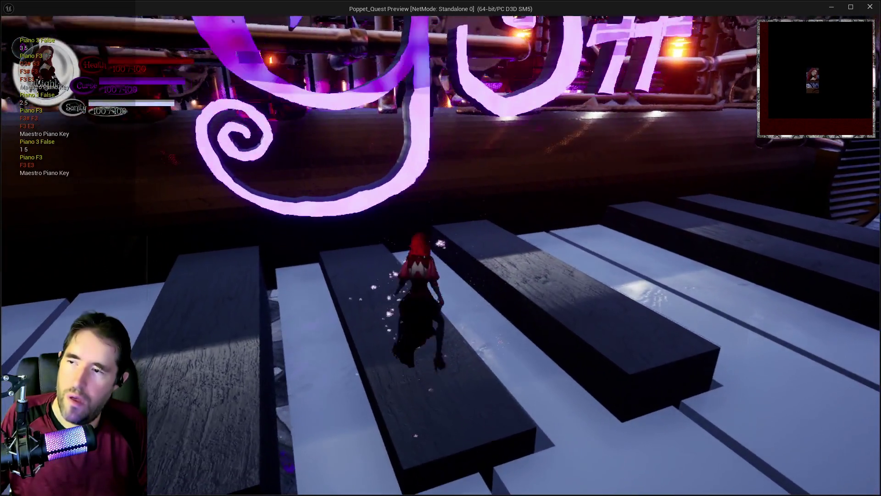
key("w")
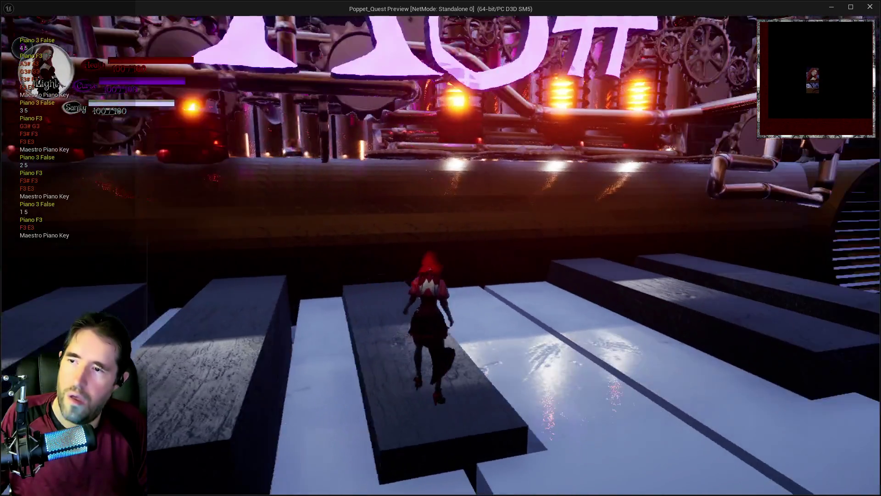
key("w")
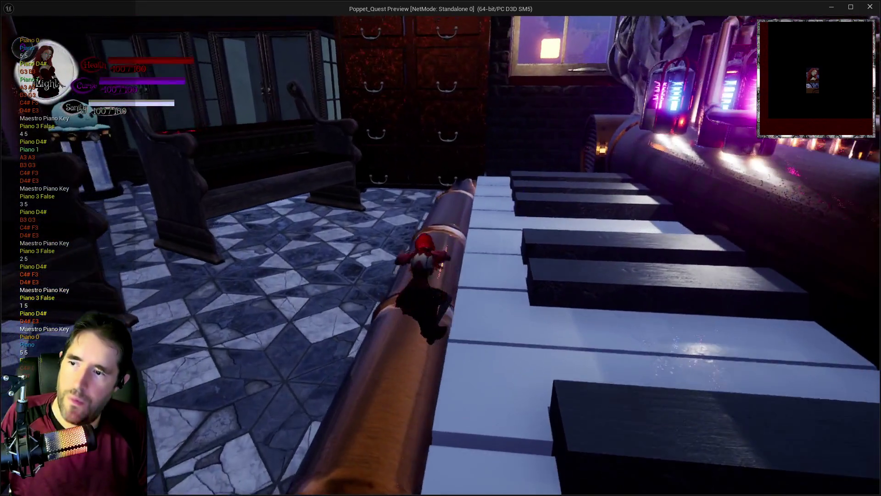
Walk the character back along the pipe, then return to the editor and stop play
key("w")
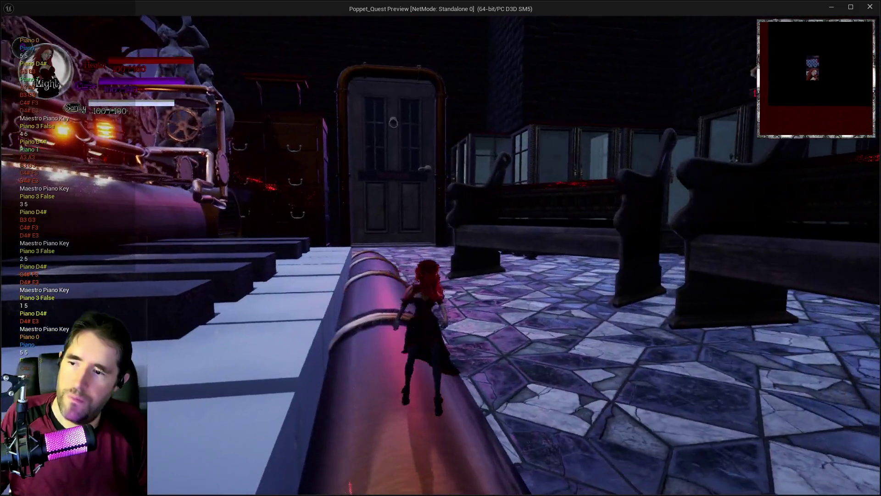
key("a")
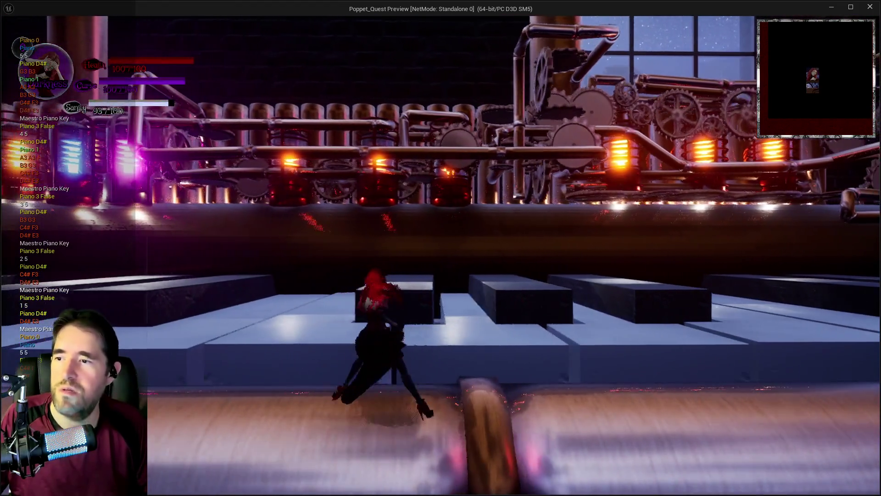
key("d")
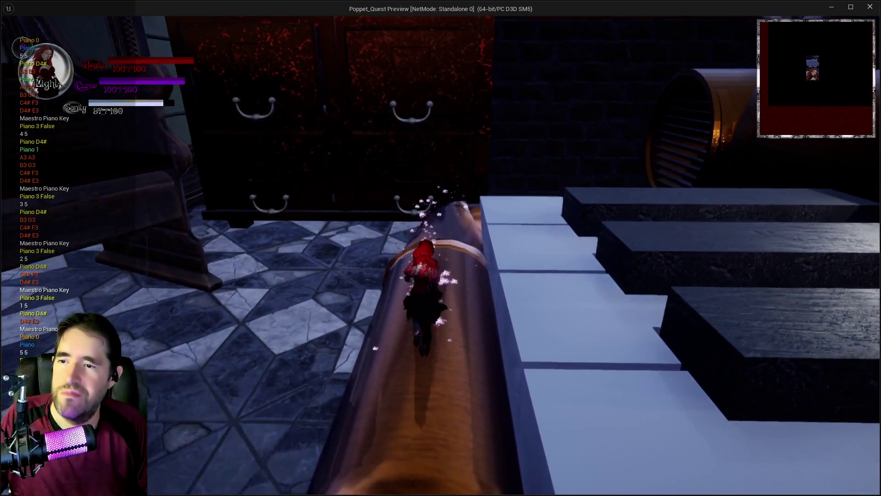
key("d")
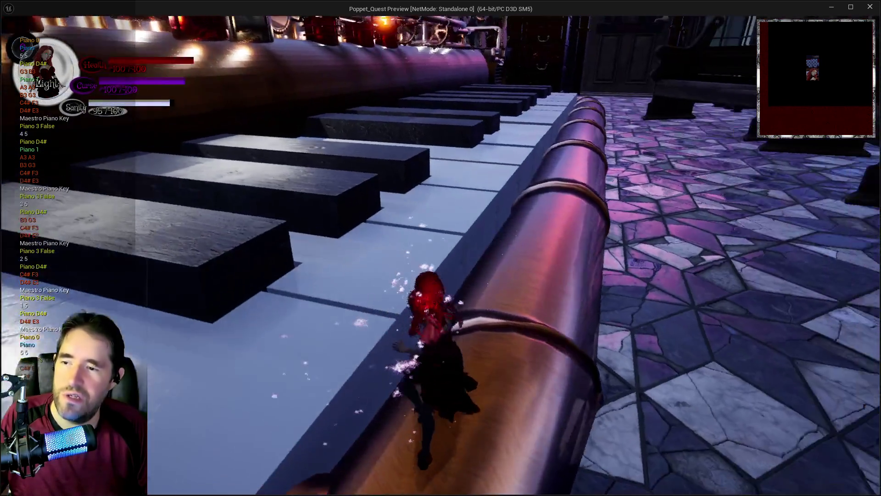
key("w")
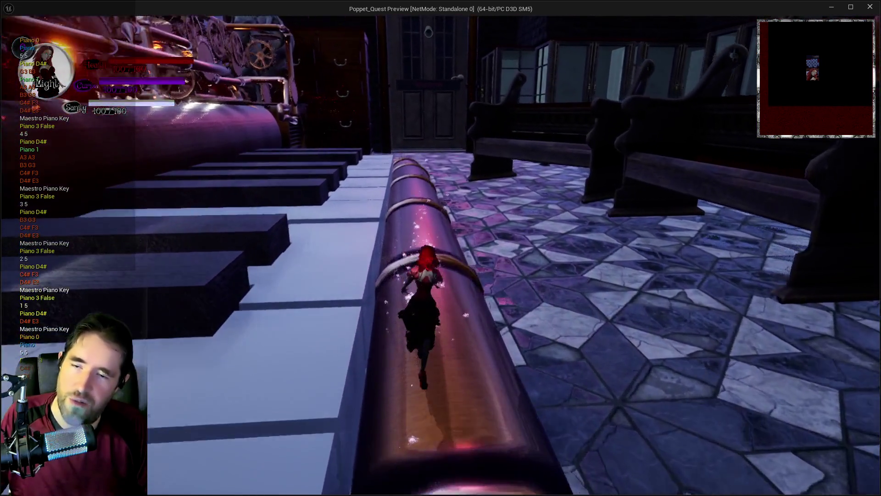
key("w")
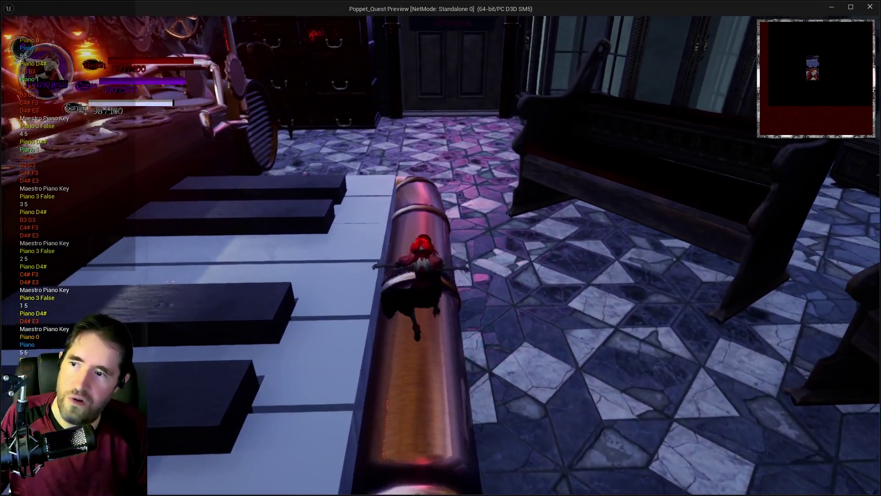
key("w")
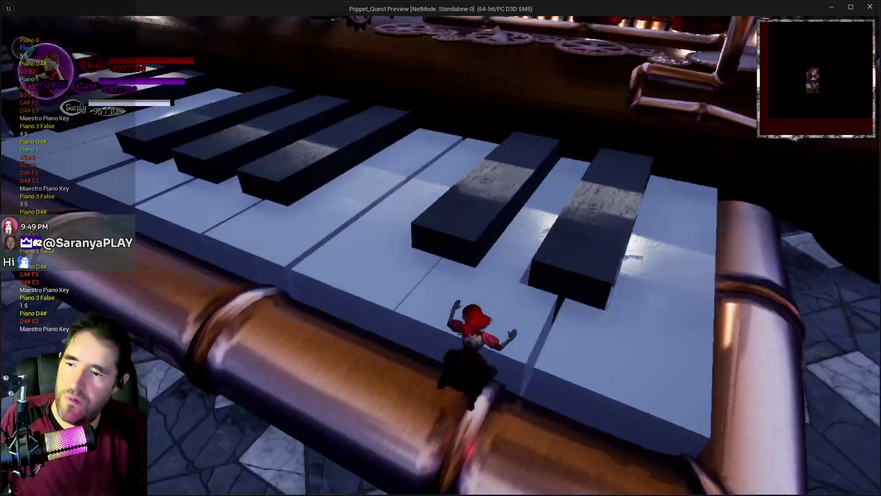
key("w")
key("alt+Tab")
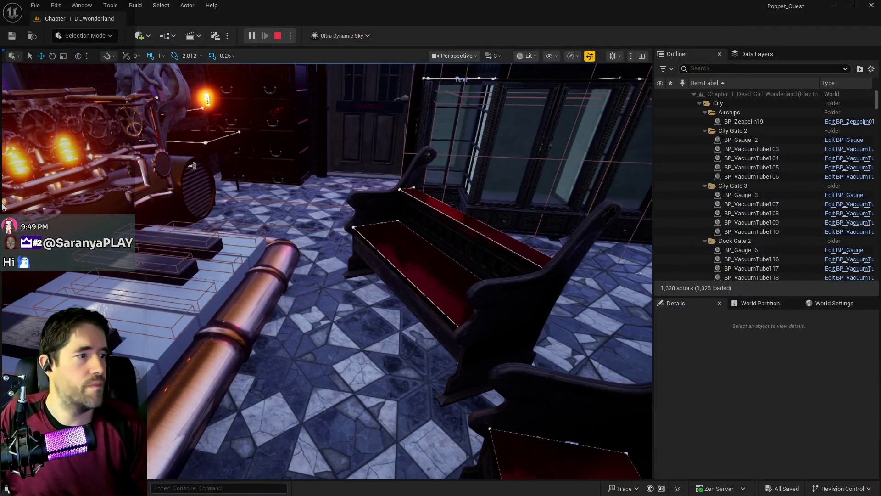
key("Escape")
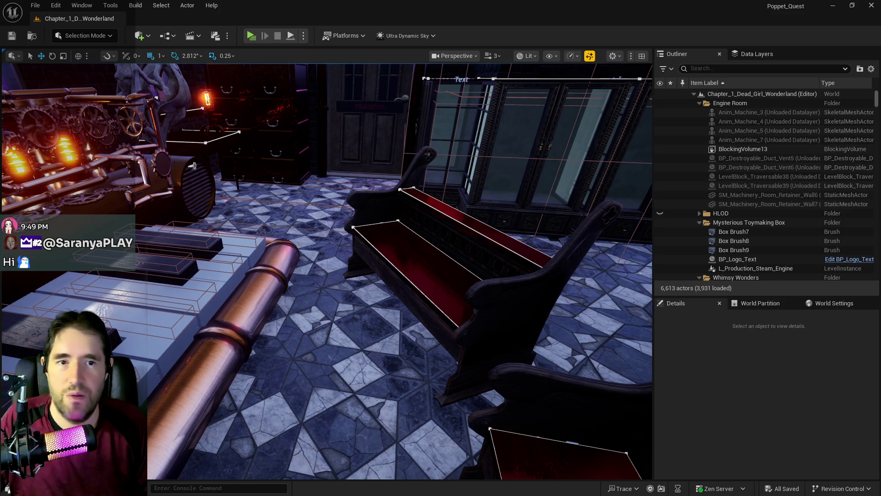
Fly over the giant piano keys, then center and maximize the pianonotes sound asset window
mouse_move(326, 270)
left_mouse_down()
mouse_move(220, 276)
mouse_move(257, 275)
mouse_move(230, 271)
mouse_move(239, 259)
left_mouse_up()
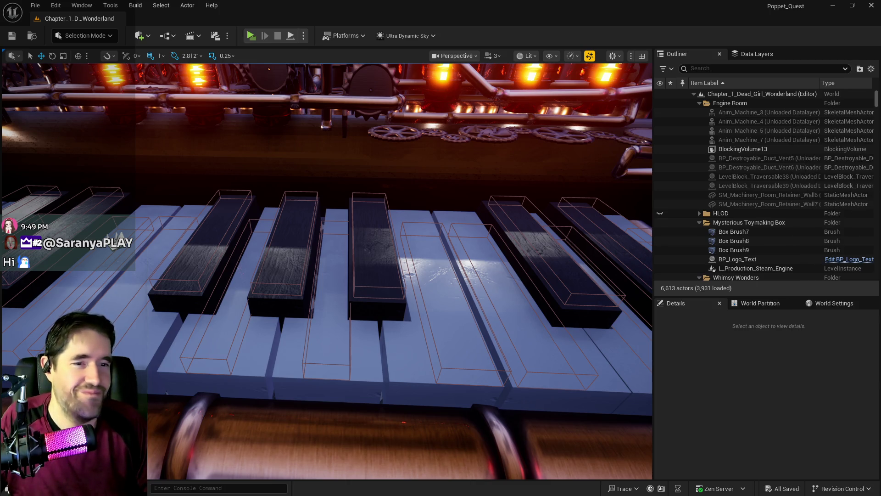
left_click_drag(734, 79, 497, 96)
double_click(497, 95)
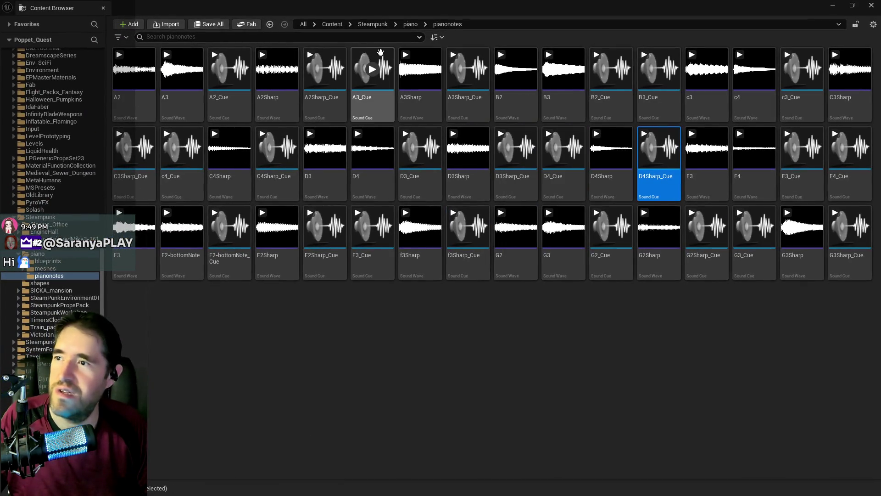
Filter by 'cue', delete every piano note Sound Cue from A2 to G3Sharp, then clear the filter
type("cue")
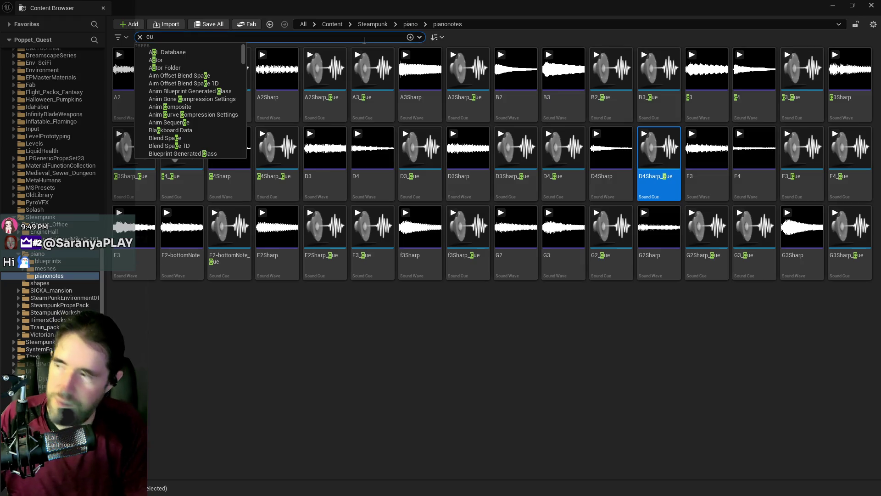
left_click(465, 170)
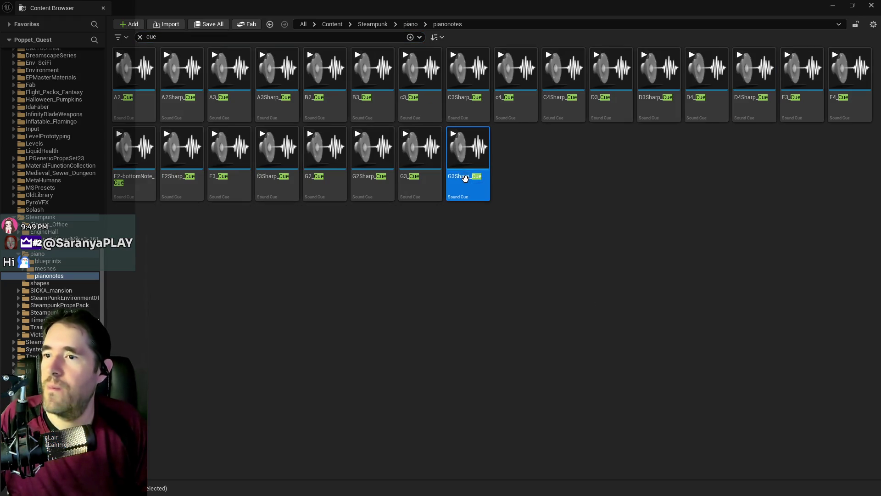
left_click(128, 99, "shift")
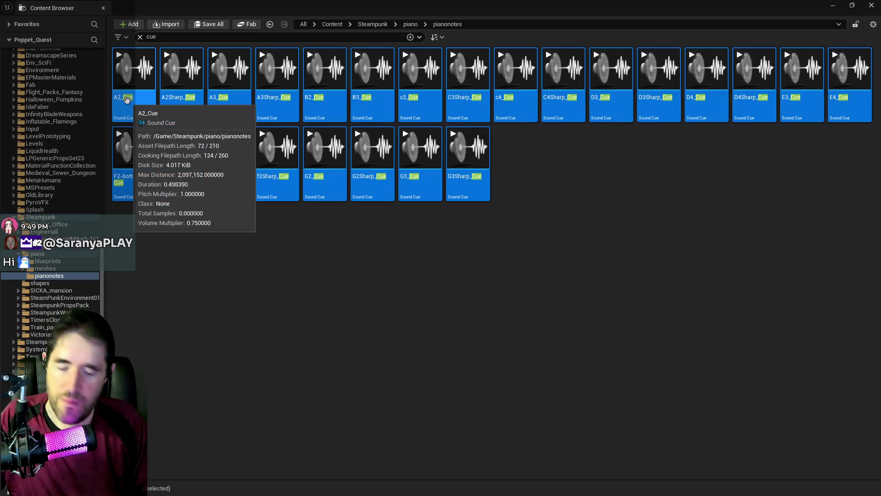
key("Delete")
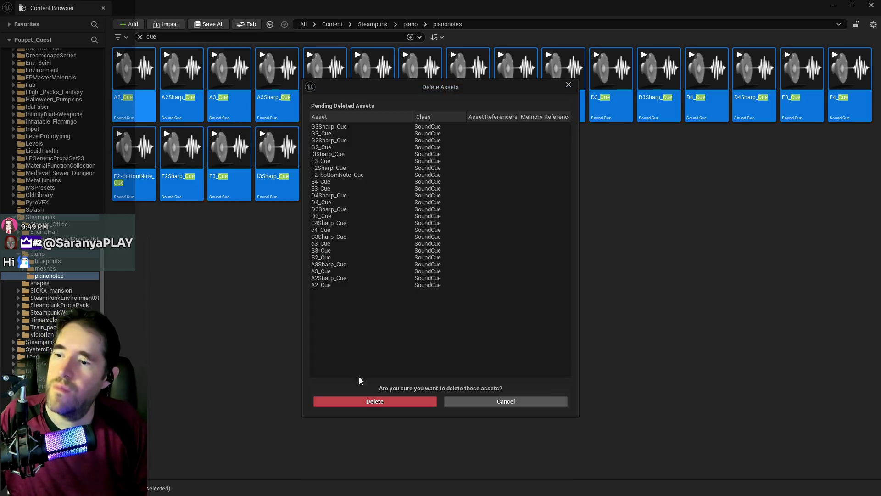
left_click(369, 401)
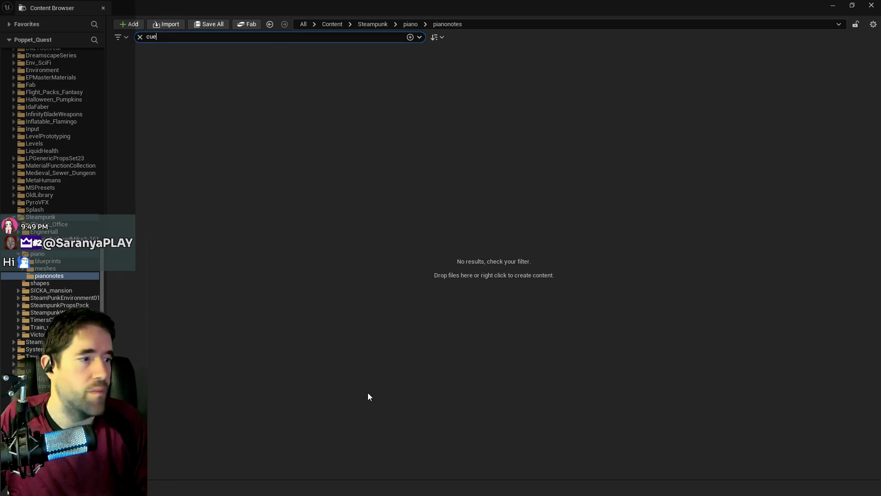
left_click(140, 37)
key("alt+Tab")
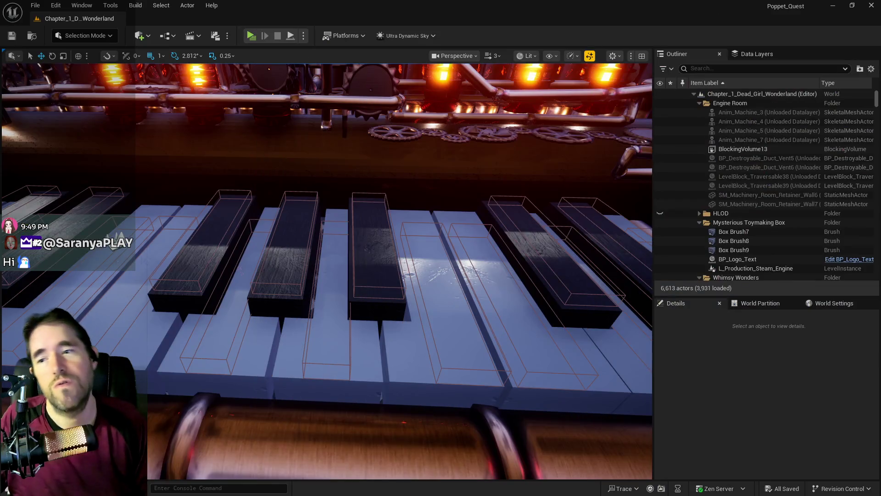
mouse_move(327, 270)
left_mouse_down()
mouse_move(308, 272)
mouse_move(335, 270)
left_mouse_up()
mouse_move(390, 342)
left_mouse_down()
mouse_move(399, 338)
mouse_move(324, 343)
mouse_move(315, 330)
left_mouse_up()
left_click(384, 356)
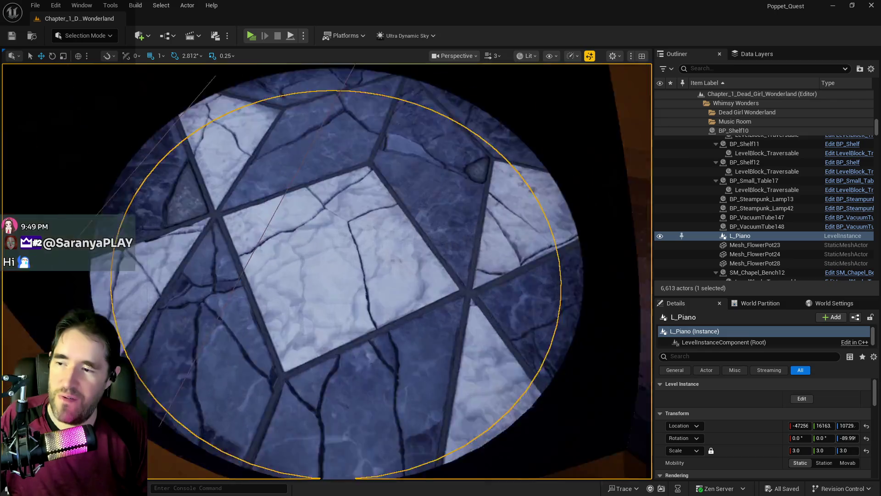
key("f")
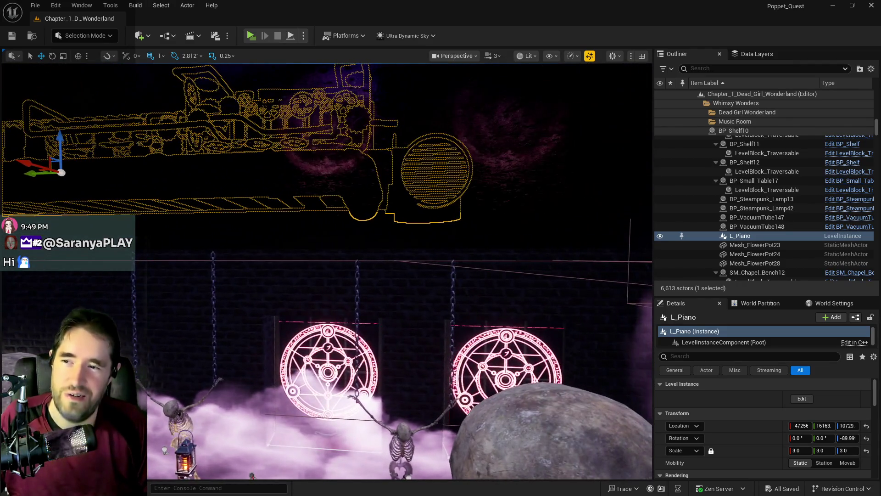
scroll(399, 271, "down", 3)
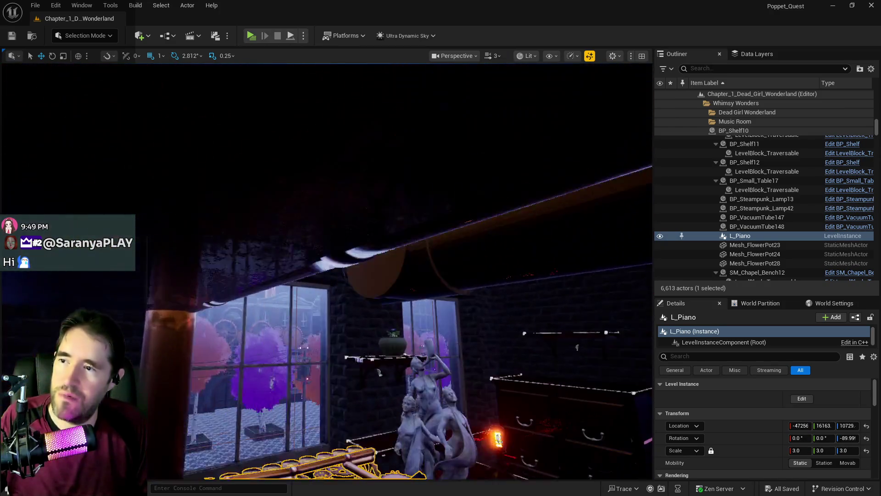
key("f")
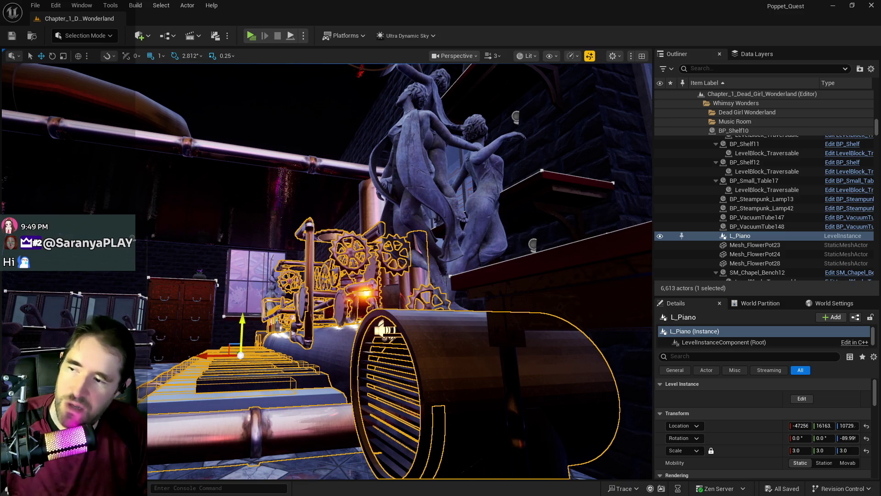
mouse_move(242, 340)
left_mouse_down()
mouse_move(250, 167)
mouse_move(257, 367)
left_mouse_up()
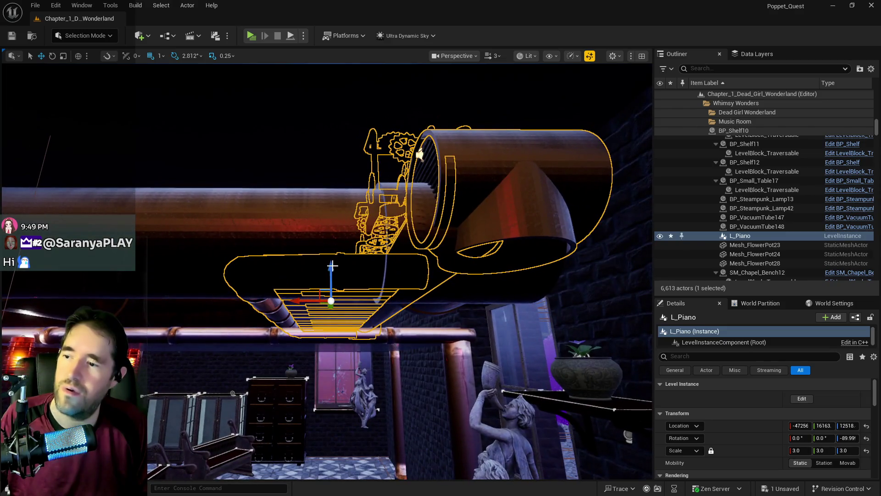
left_click_drag(331, 275, 332, 296)
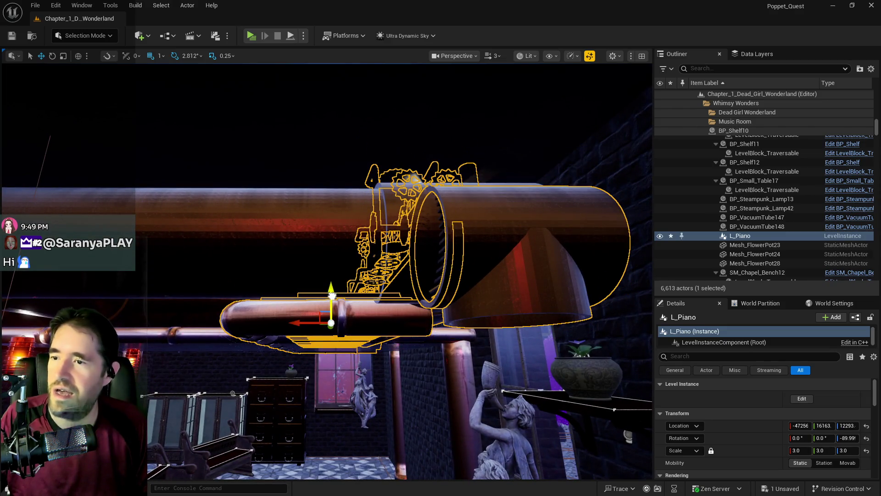
key("ctrl+z")
key("ctrl+z")
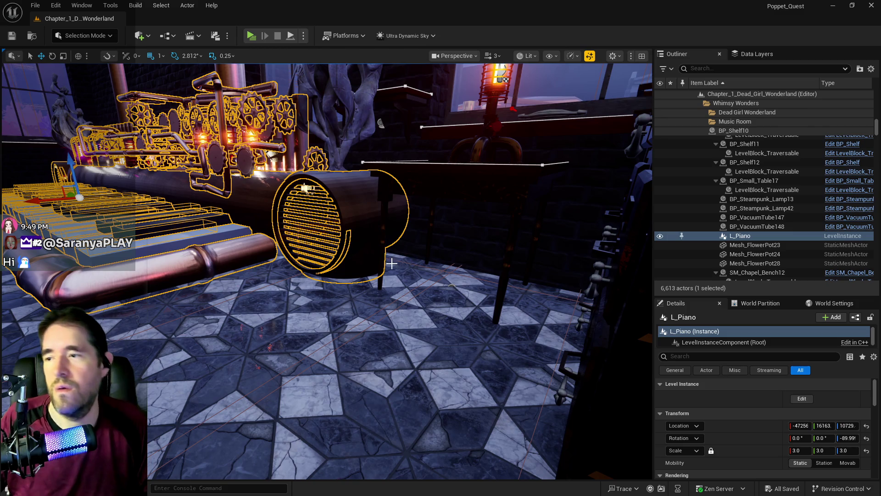
key("ctrl+space")
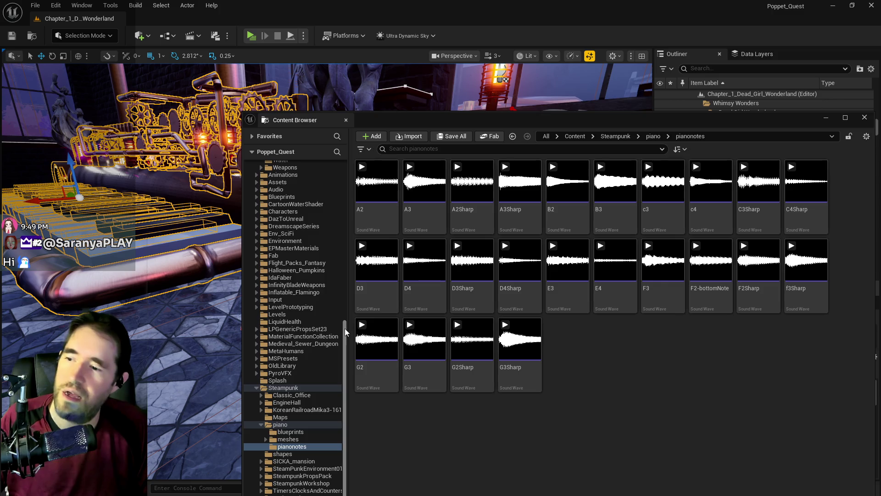
Search the Content Browser for 'hollow' and place a BP_SplinePipesHollow actor in the level
left_click_drag(346, 328, 345, 174)
left_click(292, 179)
left_click(391, 149)
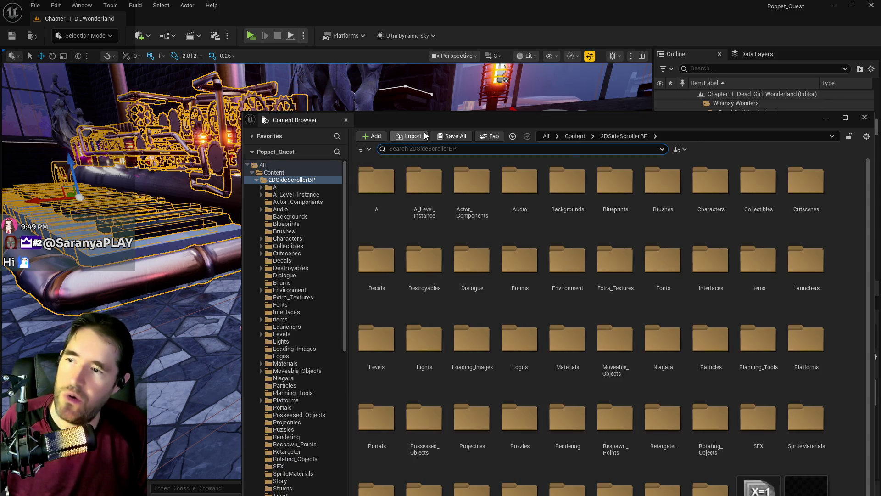
type("hollow")
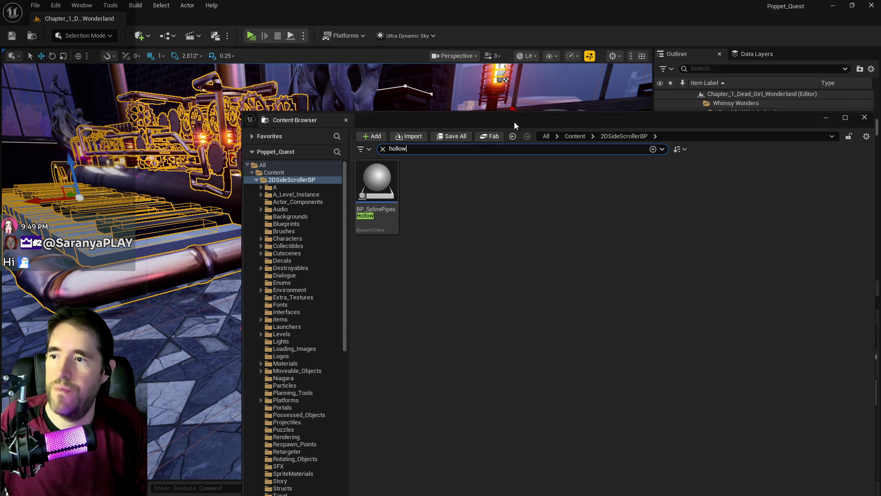
key("ctrl+space")
mouse_move(401, 270)
left_mouse_down()
mouse_move(294, 303)
mouse_move(296, 336)
left_mouse_up()
Rotate the pipe -90° and position it in the ceiling above the magic circles
key("e")
key("f")
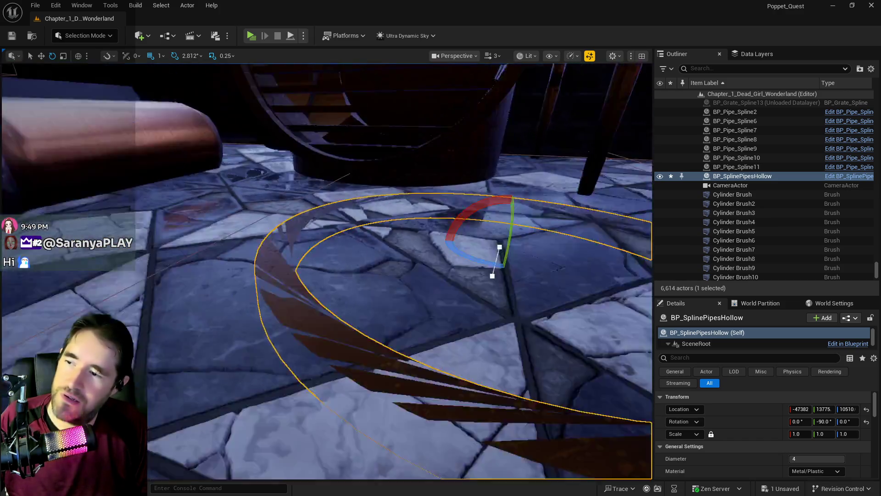
scroll(320, 247, "down", 5)
key("w")
left_click_drag(320, 247, 355, 211)
key("f")
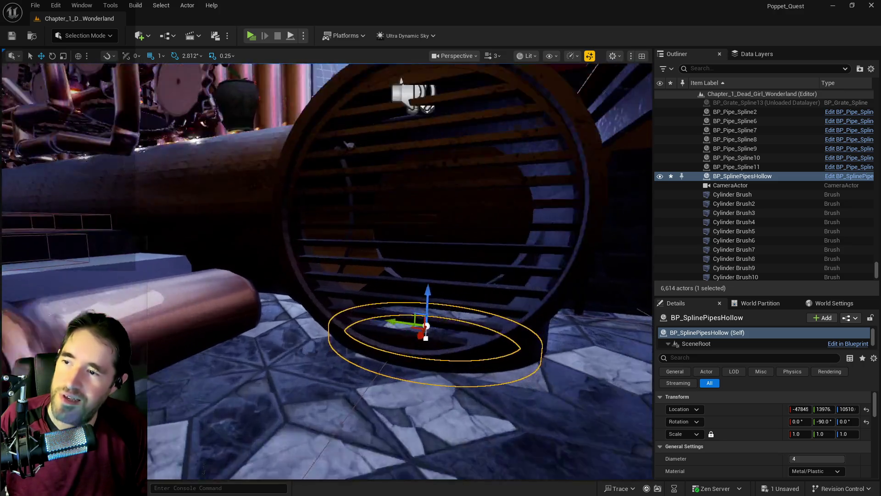
left_click_drag(385, 168, 385, 156)
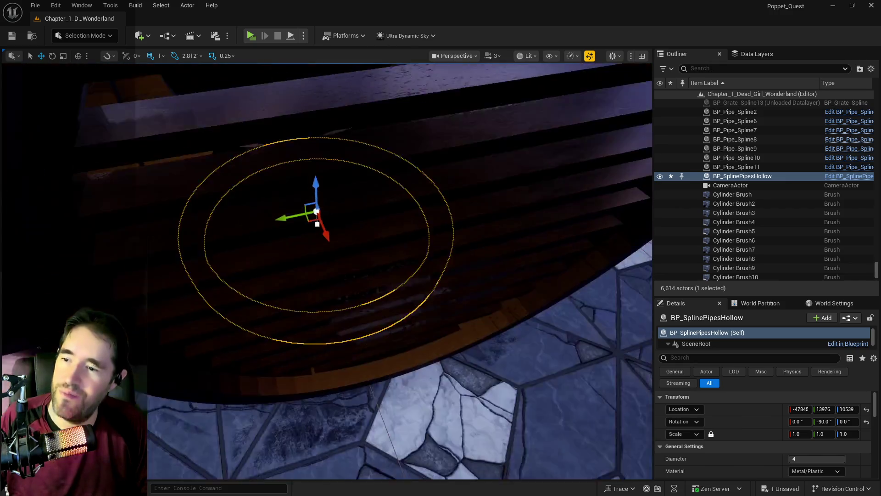
left_click_drag(321, 275, 384, 147)
mouse_move(250, 248)
left_mouse_down()
mouse_move(268, 248)
mouse_move(276, 209)
left_mouse_up()
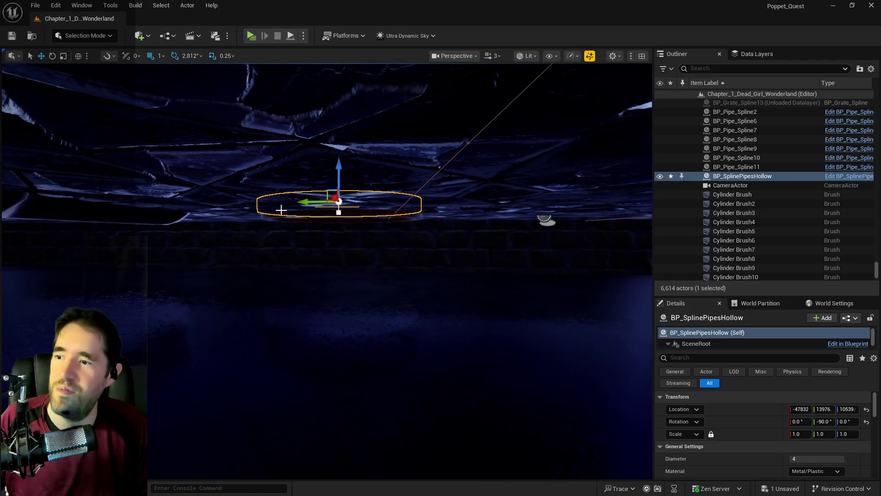
Pull a new spline point down from the ring to form a tall vertical pipe section
left_click(335, 215)
mouse_move(335, 215)
left_mouse_down()
mouse_move(351, 149)
mouse_move(350, 202)
mouse_move(351, 165)
mouse_move(378, 152)
left_mouse_up()
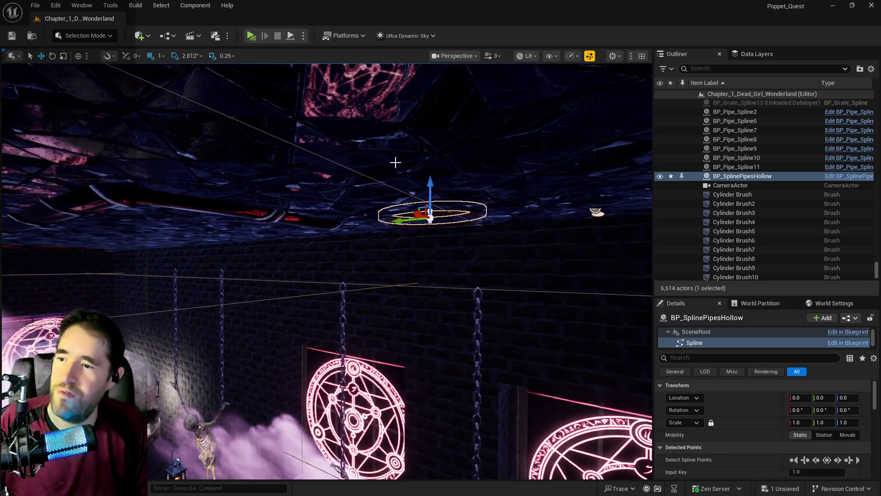
left_click_drag(417, 198, 417, 346)
key("ctrl+z")
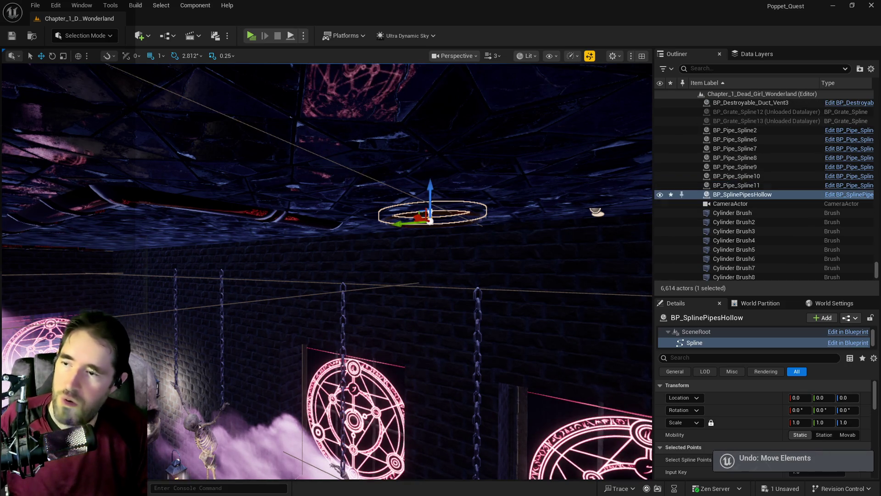
scroll(388, 252, "up", 10)
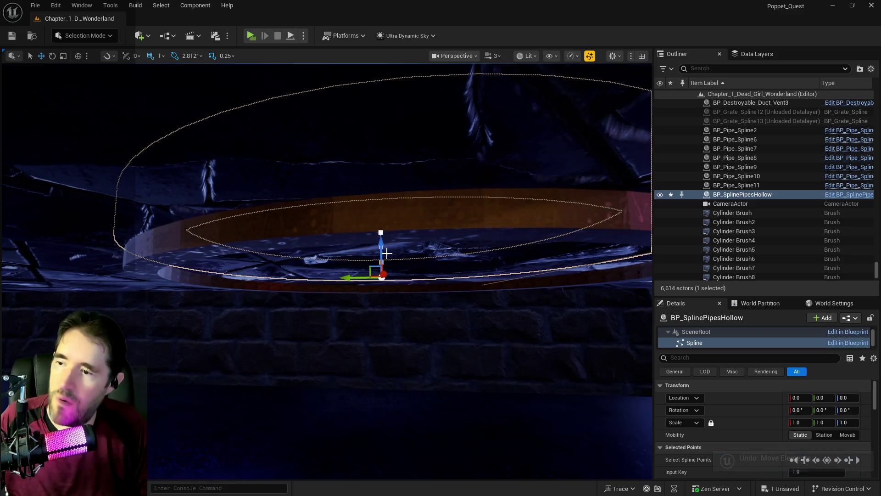
left_click_drag(382, 251, 383, 322)
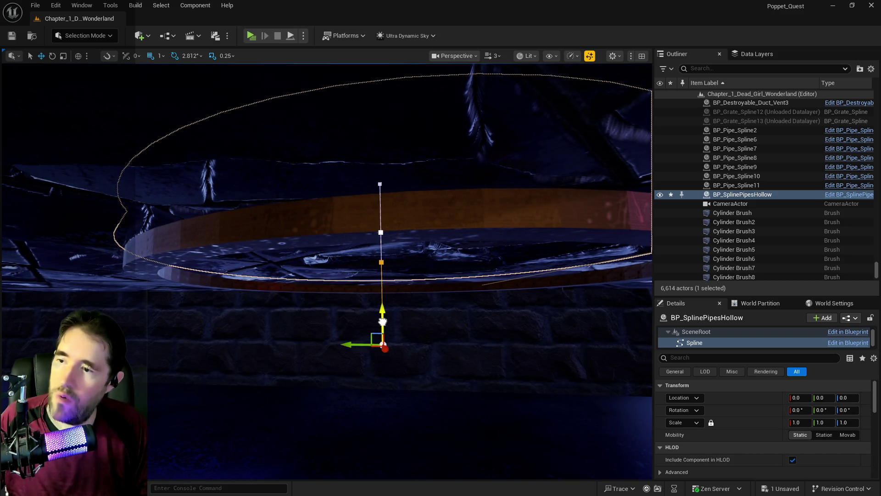
key("ctrl+z")
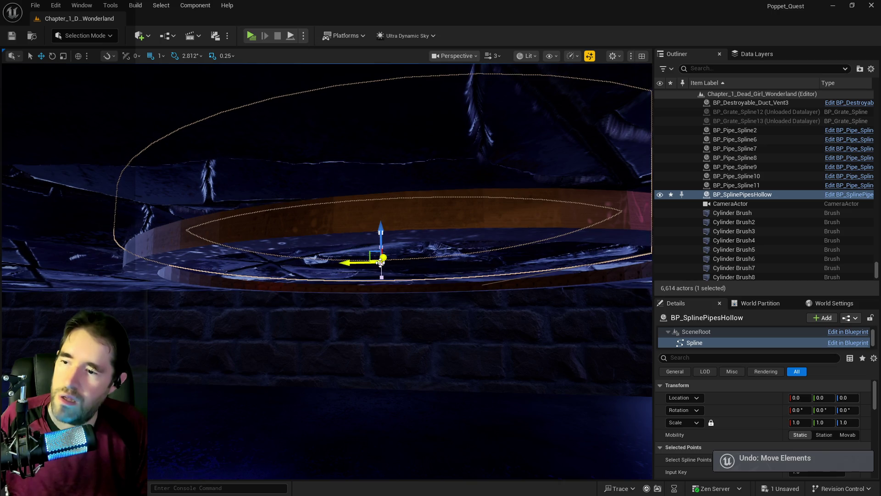
left_click_drag(381, 262, 381, 418)
key("f")
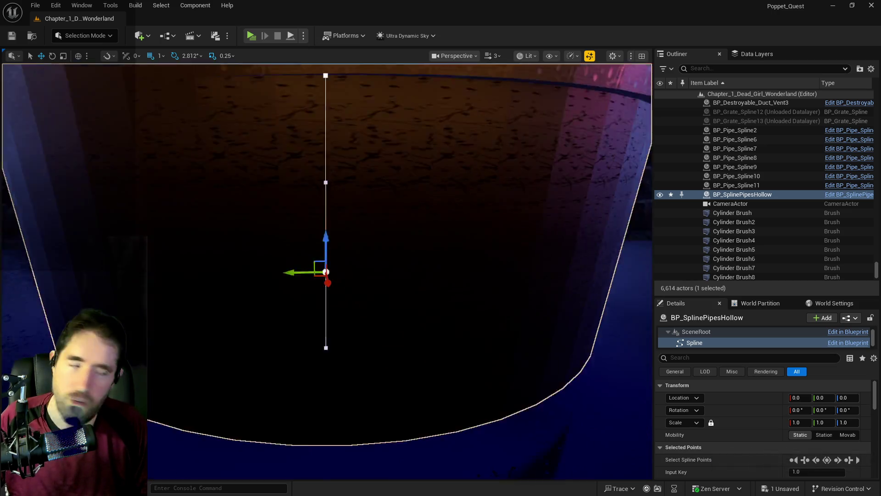
scroll(232, 457, "down", 10)
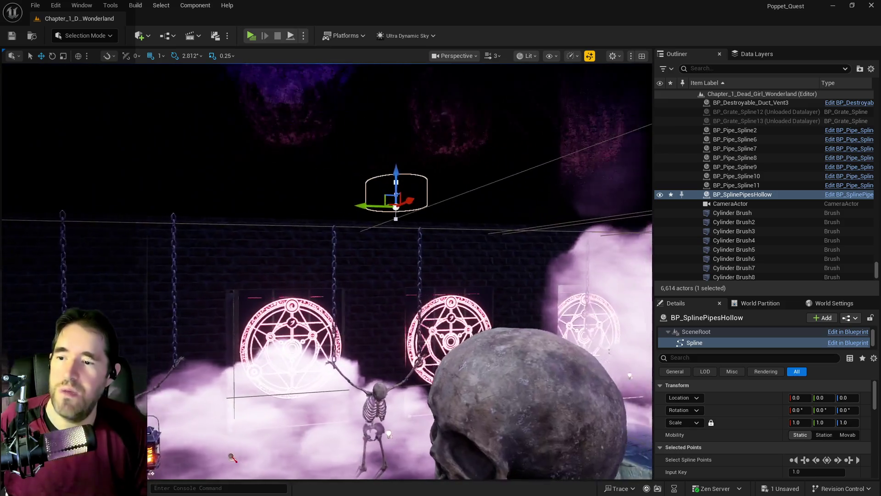
scroll(327, 271, "down", 1)
left_click_drag(408, 159, 409, 404)
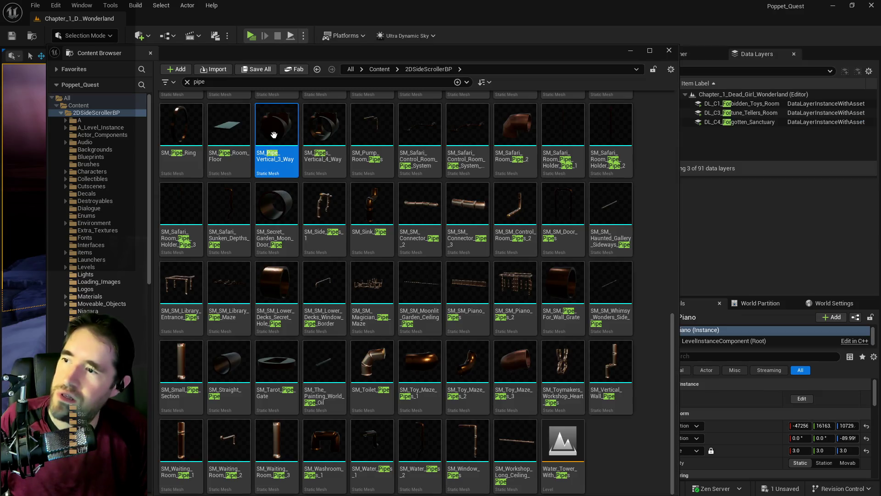
Find SM_Pipe_Vertical_3_Way in its folder and place it under the ceiling pipe
right_click(275, 151)
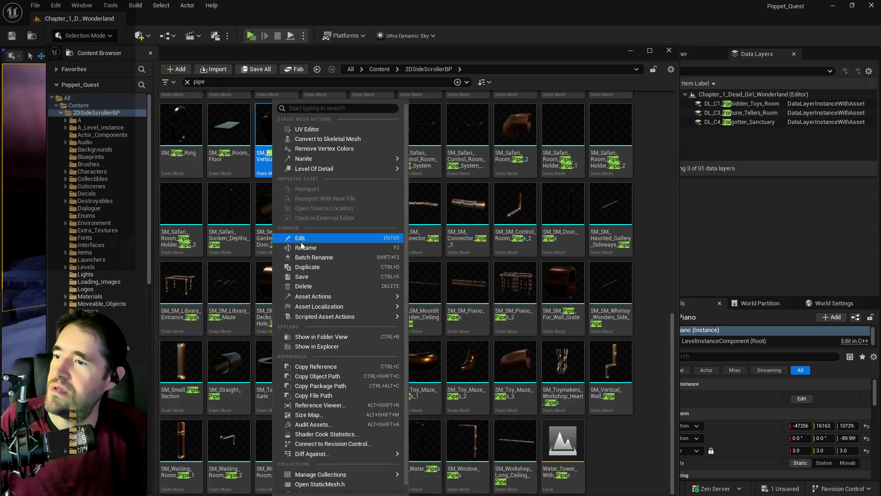
left_click(328, 337)
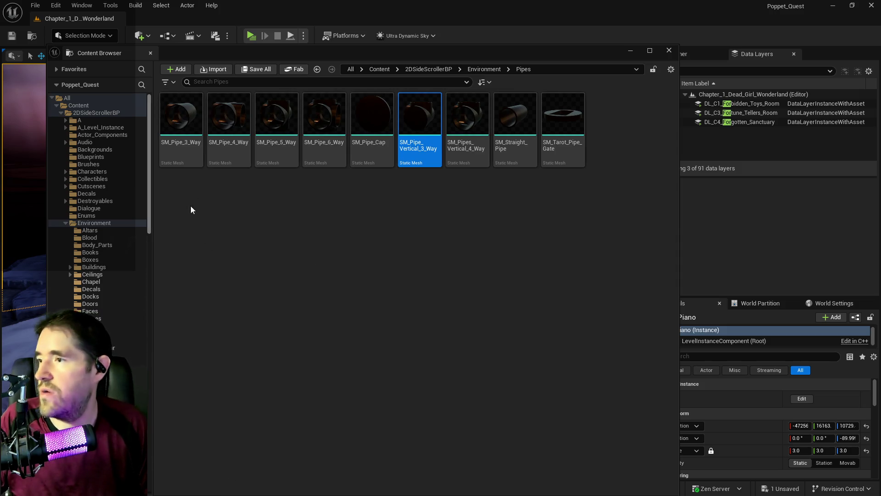
left_click_drag(351, 56, 458, 51)
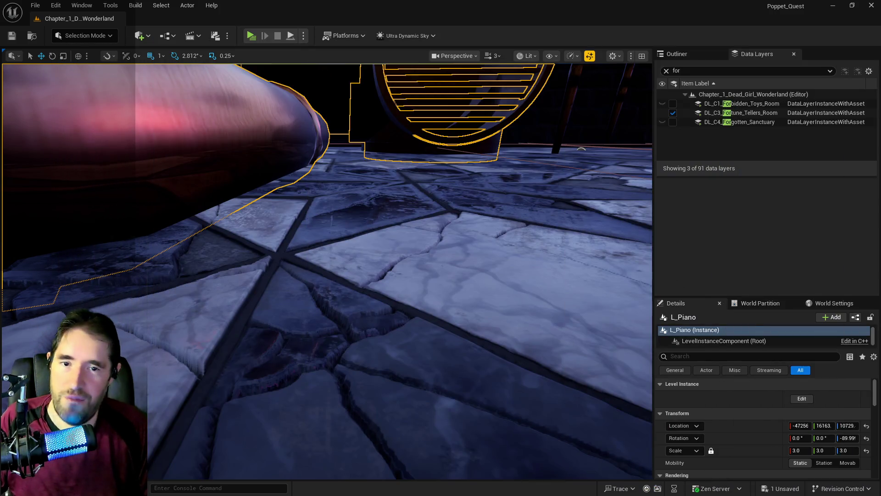
mouse_move(405, 319)
left_mouse_down()
mouse_move(406, 349)
mouse_move(405, 322)
mouse_move(395, 340)
mouse_move(399, 316)
mouse_move(394, 330)
mouse_move(383, 313)
mouse_move(384, 321)
left_mouse_up()
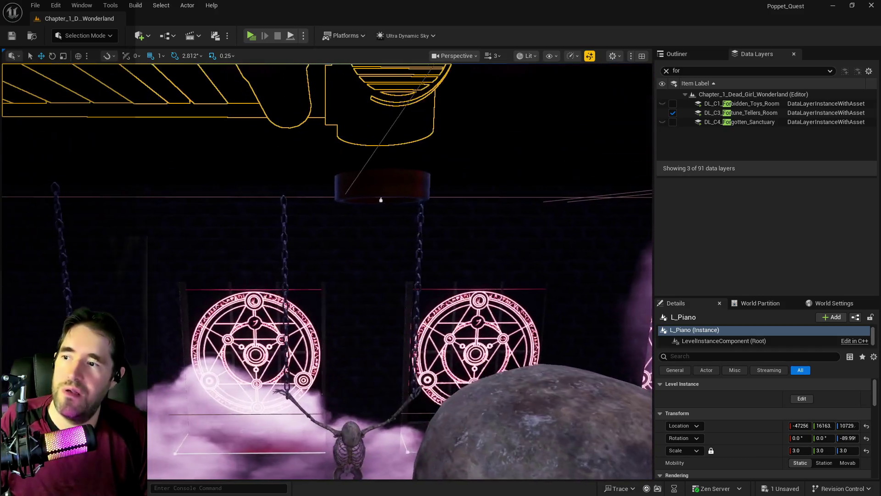
mouse_move(381, 106)
left_mouse_down()
mouse_move(620, 150)
mouse_move(383, 230)
left_mouse_up()
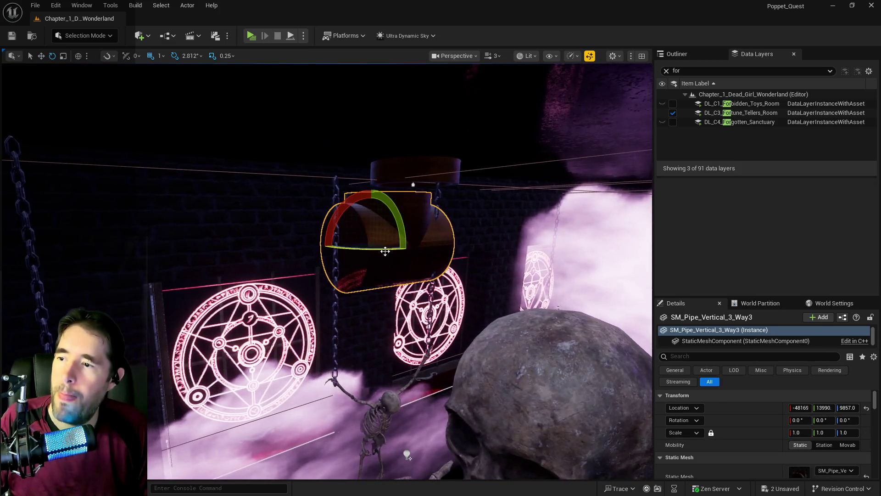
Rotate the junction and align it along X, then raise it to Z 9970
left_click_drag(420, 253, 336, 241)
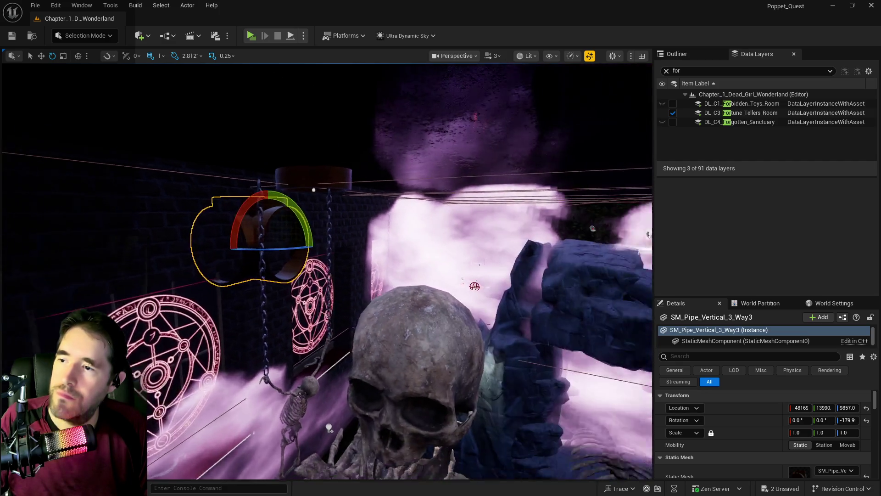
key("r")
left_click_drag(238, 241, 245, 244)
mouse_move(315, 261)
left_mouse_down()
mouse_move(246, 264)
mouse_move(276, 257)
mouse_move(237, 256)
mouse_move(315, 248)
mouse_move(332, 258)
left_mouse_up()
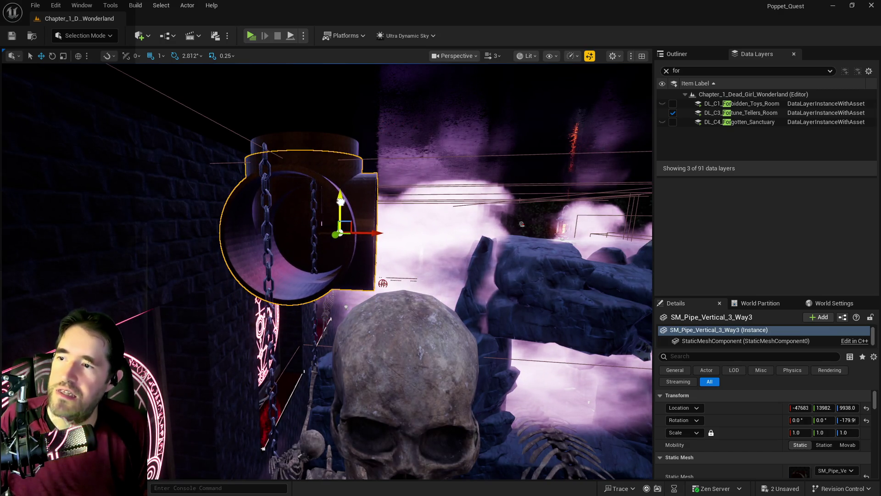
mouse_move(358, 218)
left_mouse_down()
mouse_move(364, 115)
mouse_move(270, 181)
mouse_move(343, 237)
left_mouse_up()
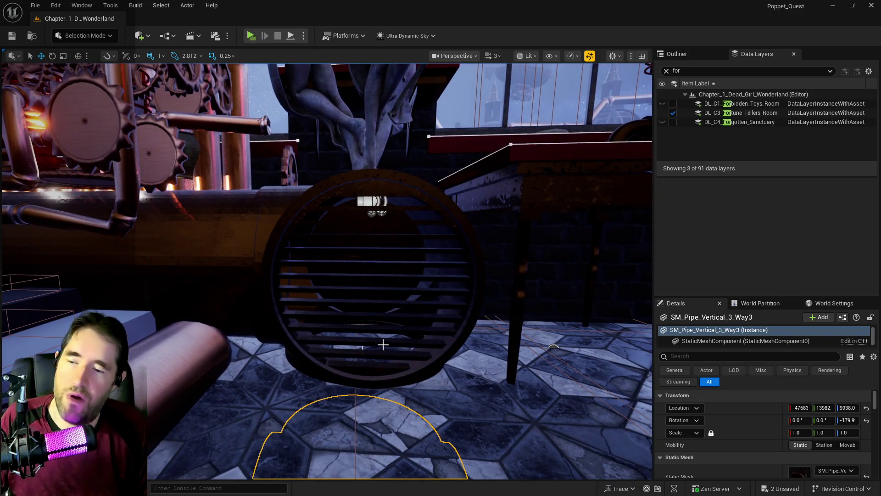
mouse_move(358, 313)
left_mouse_down()
mouse_move(350, 345)
mouse_move(350, 290)
left_mouse_up()
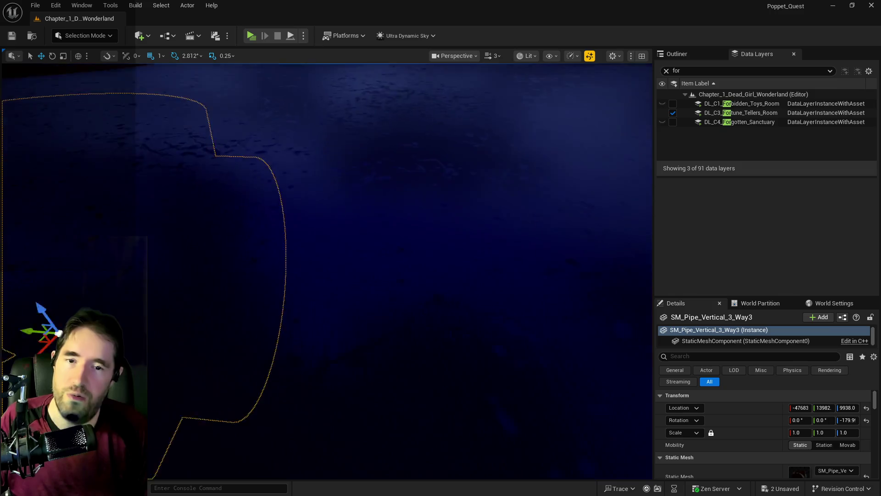
key("f")
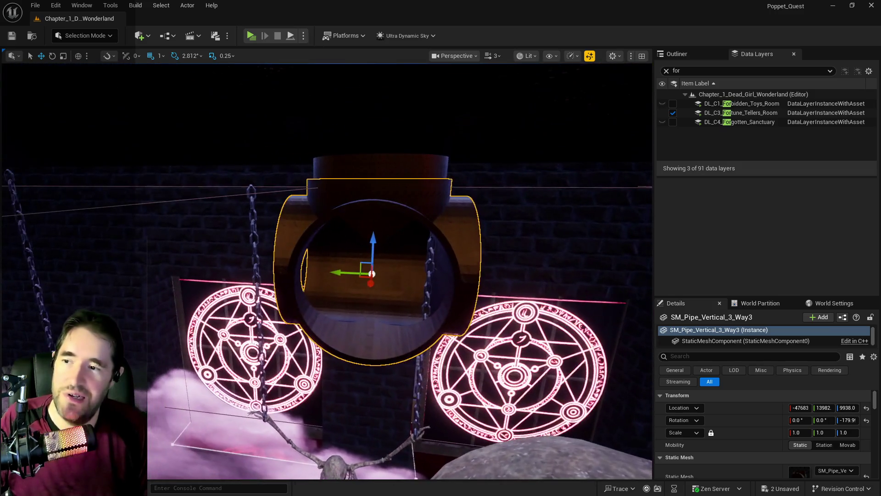
left_click_drag(378, 242, 377, 229)
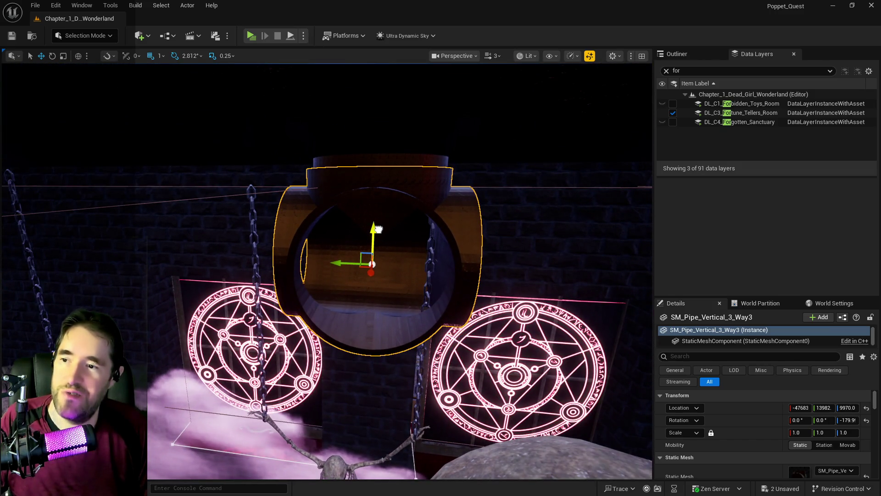
scroll(377, 229, "up", 10)
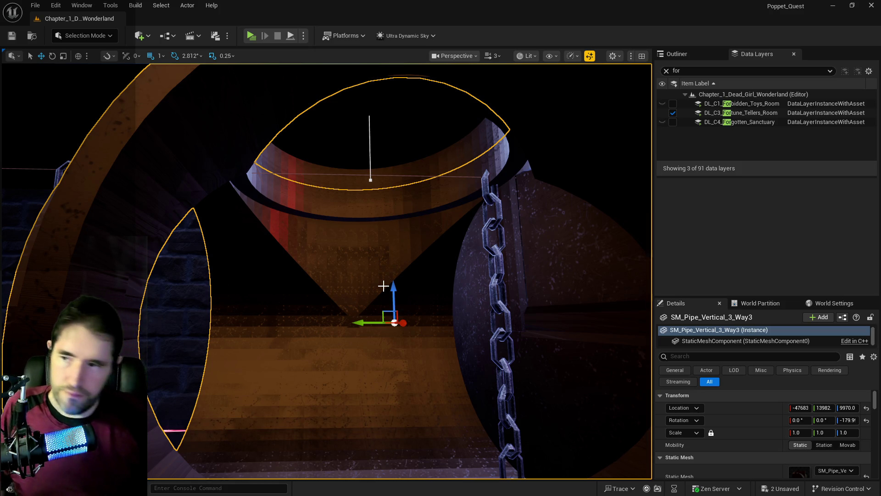
scroll(317, 281, "down", 5)
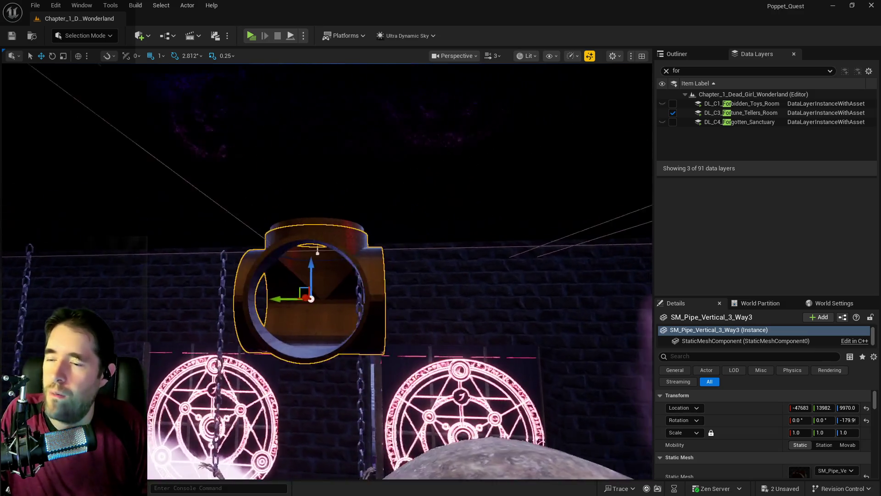
Duplicate the vertical hollow pipe downward, rotate it 90° to horizontal, and move it along the wall
left_click(371, 223)
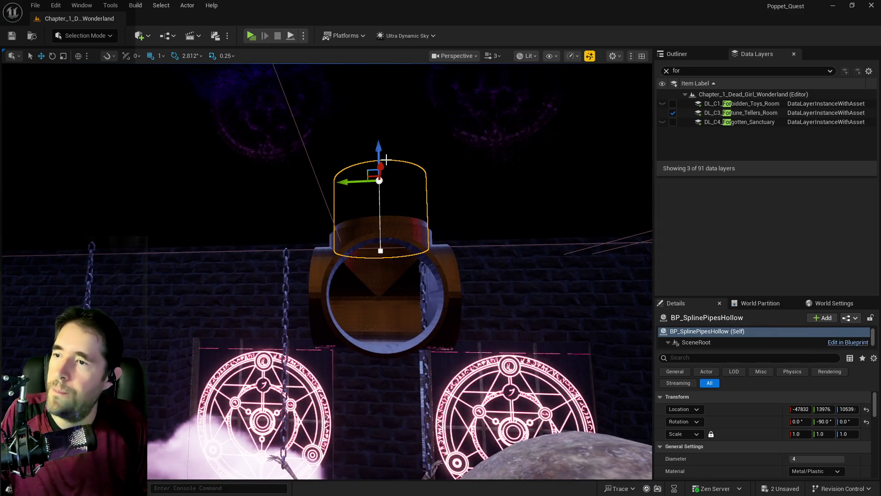
left_click_drag(380, 148, 380, 224, "alt")
key("e")
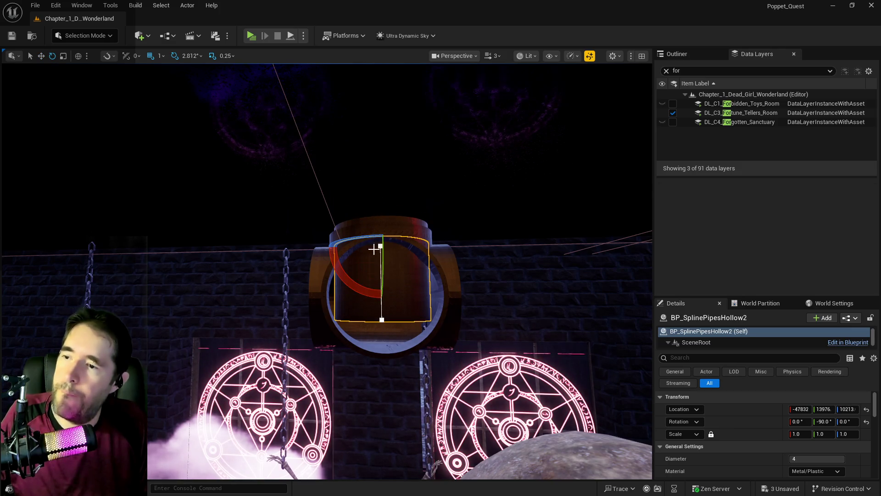
left_click_drag(352, 291, 345, 216)
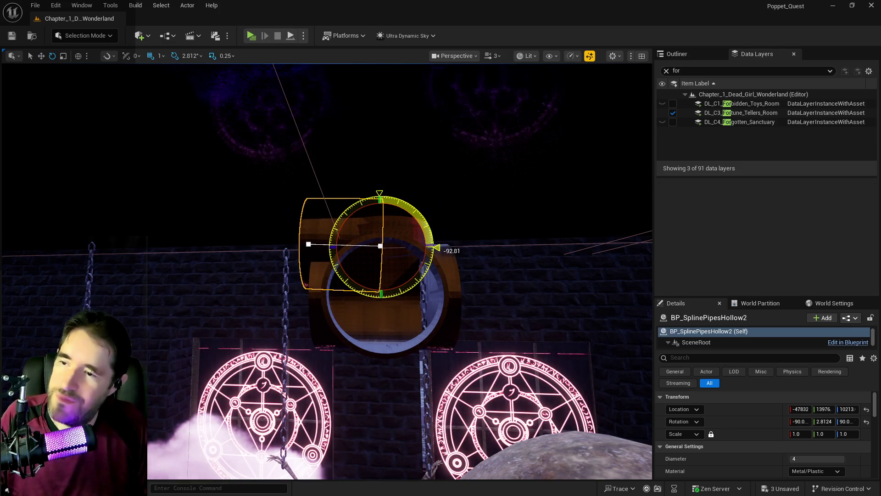
left_click_drag(436, 246, 358, 283)
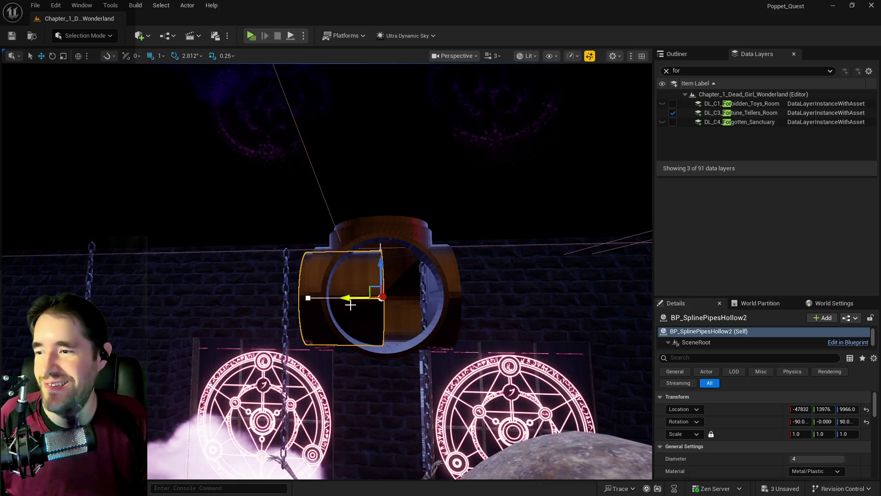
mouse_move(347, 295)
left_mouse_down()
mouse_move(309, 289)
mouse_move(333, 329)
mouse_move(400, 322)
mouse_move(406, 344)
mouse_move(391, 312)
mouse_move(394, 224)
left_mouse_up()
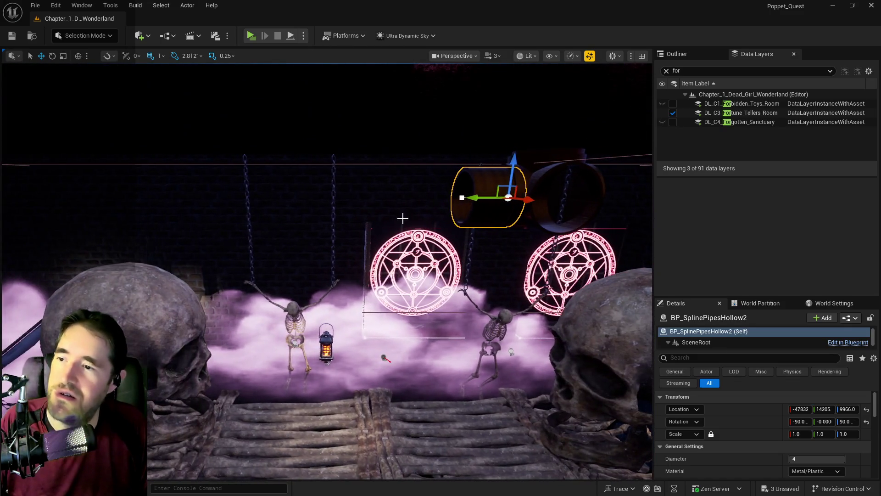
Stretch the horizontal pipe's spline end point along the wall toward the junction
left_click(460, 197)
left_click_drag(437, 197, 9, 209)
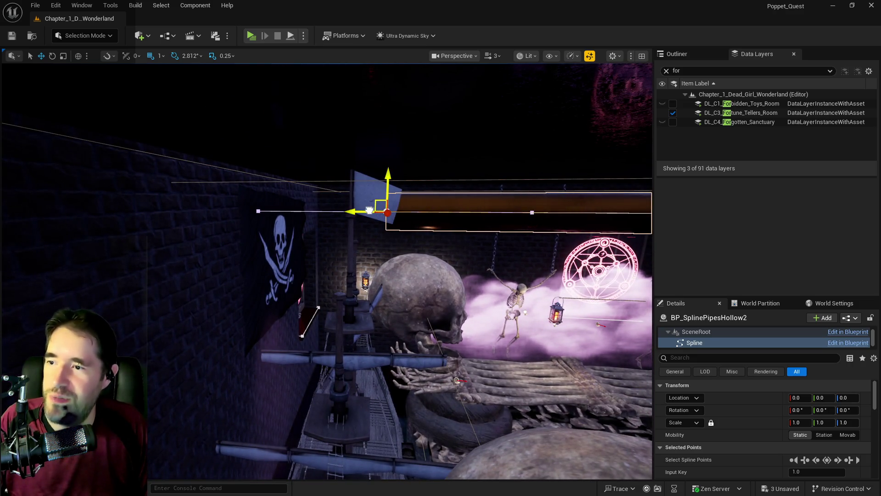
left_click_drag(370, 210, 317, 211)
key("ctrl+z")
mouse_move(327, 271)
left_mouse_down()
mouse_move(293, 289)
mouse_move(340, 289)
mouse_move(312, 278)
mouse_move(313, 262)
left_mouse_up()
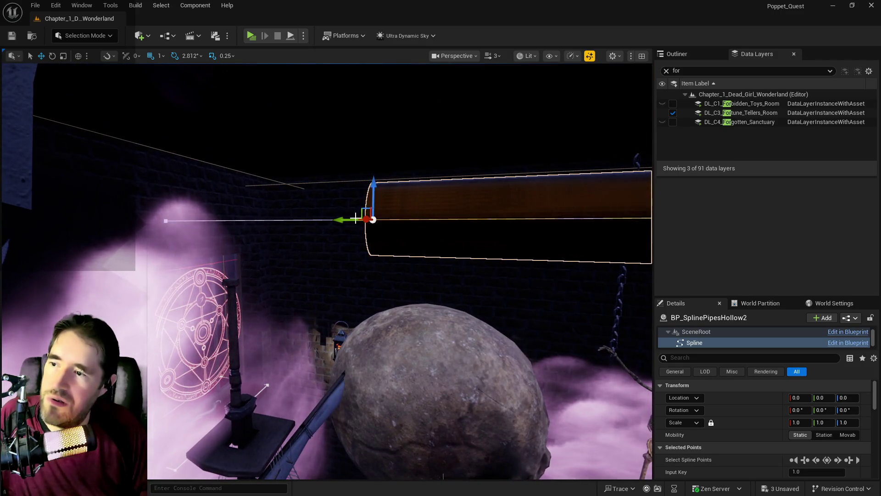
left_click_drag(356, 218, 137, 220)
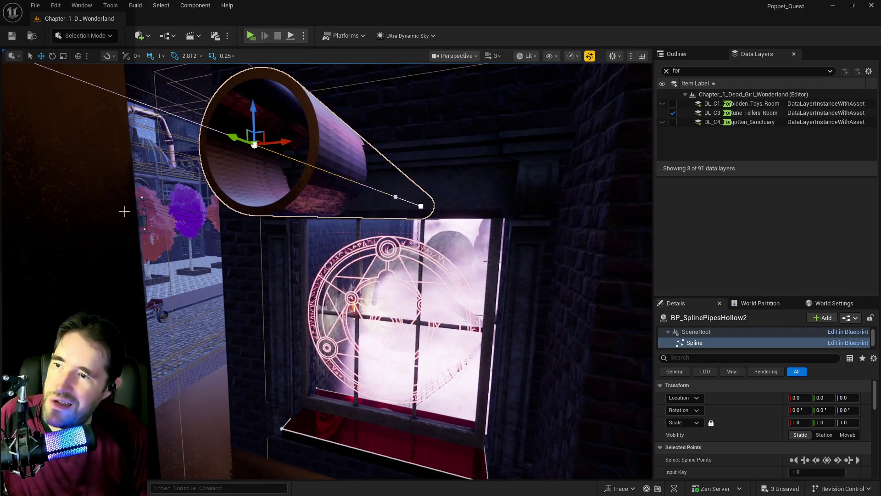
key("ctrl+z")
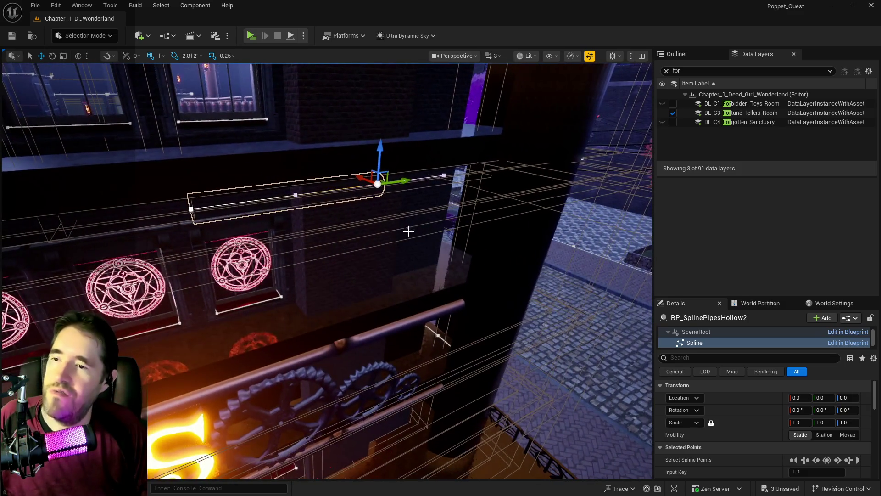
left_click_drag(408, 231, 409, 231)
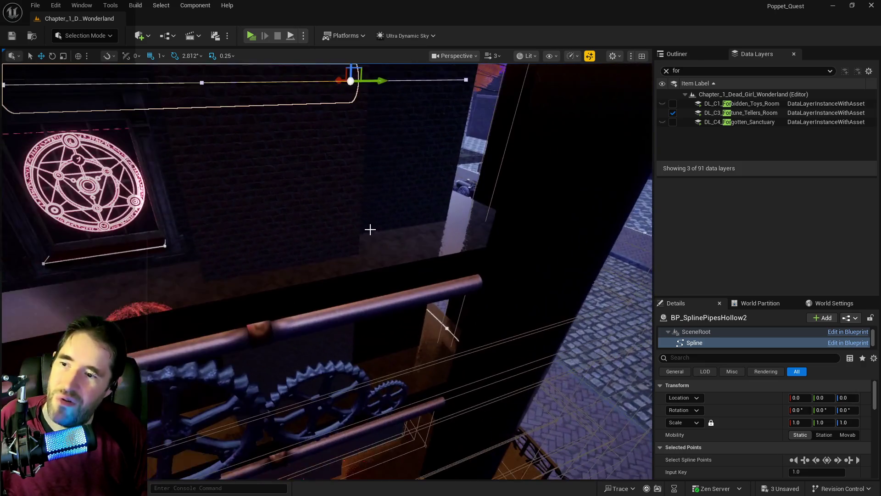
left_click_drag(385, 265, 384, 265)
left_click(464, 275)
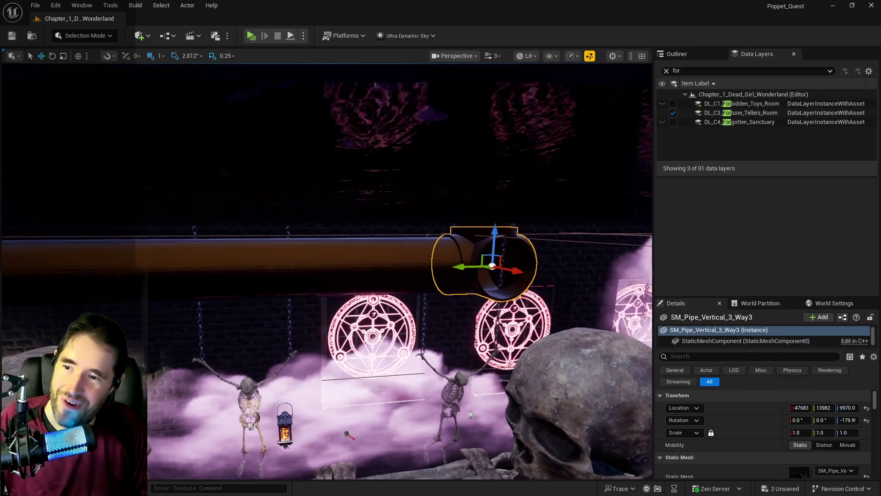
Duplicate the junction further along the wall and move a copy of the vertical pipe onto it
left_click_drag(459, 267, 336, 273)
key("f")
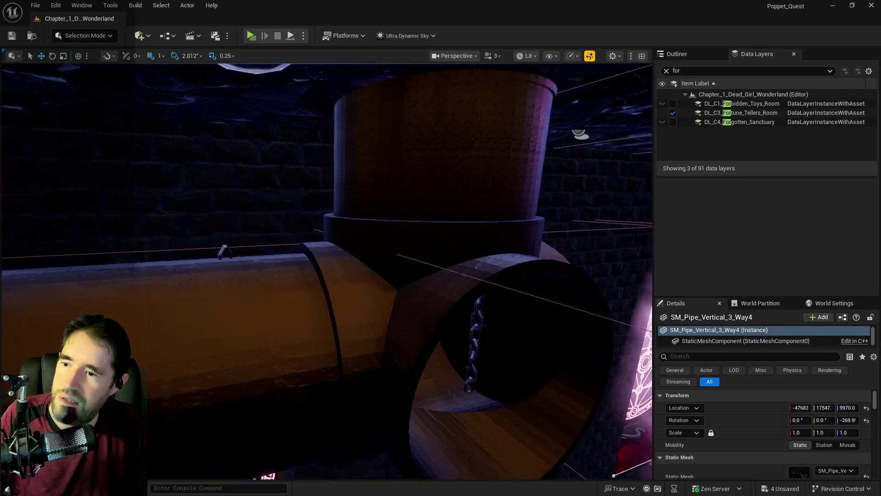
left_click(325, 185)
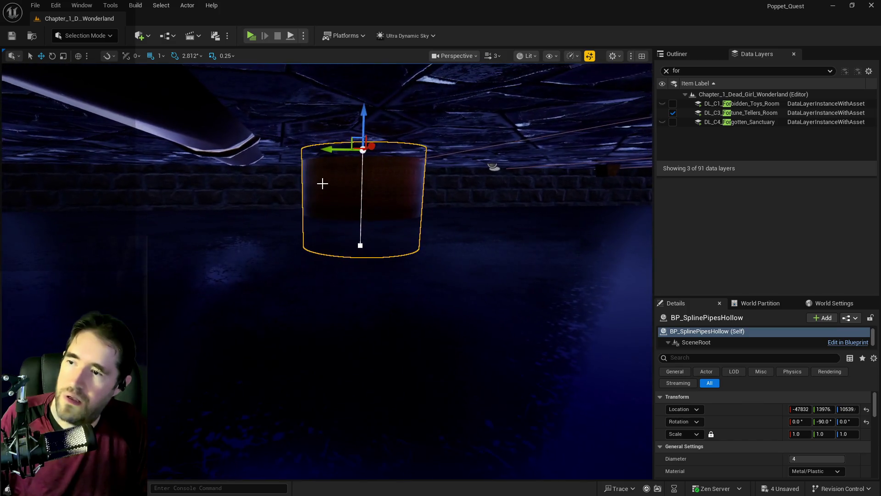
left_click_drag(208, 164, 28, 147)
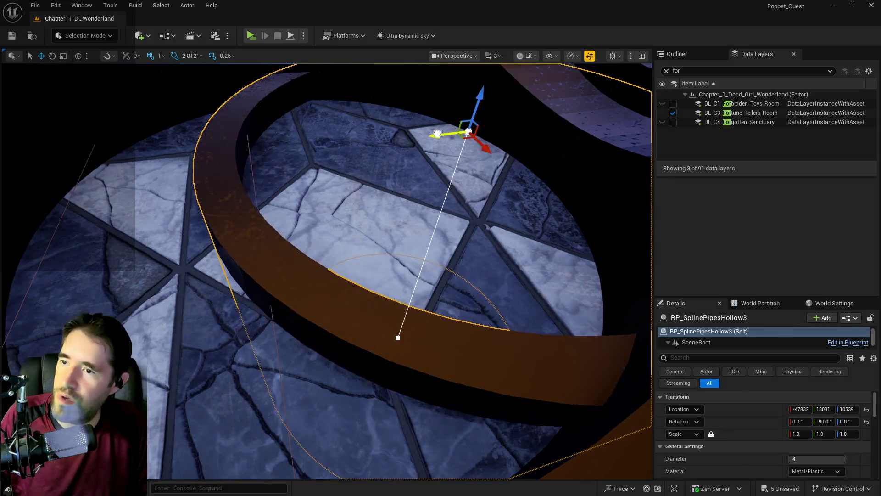
mouse_move(437, 134)
left_mouse_down()
mouse_move(277, 163)
mouse_move(307, 172)
left_mouse_up()
key("ctrl+z")
mouse_move(318, 185)
left_mouse_down()
mouse_move(321, 196)
mouse_move(367, 193)
mouse_move(340, 207)
mouse_move(314, 205)
left_mouse_up()
Slide SM_Pipe_Vertical_3_Way4 along the wall to butt against the horizontal pipe, checking the join
left_click(289, 209)
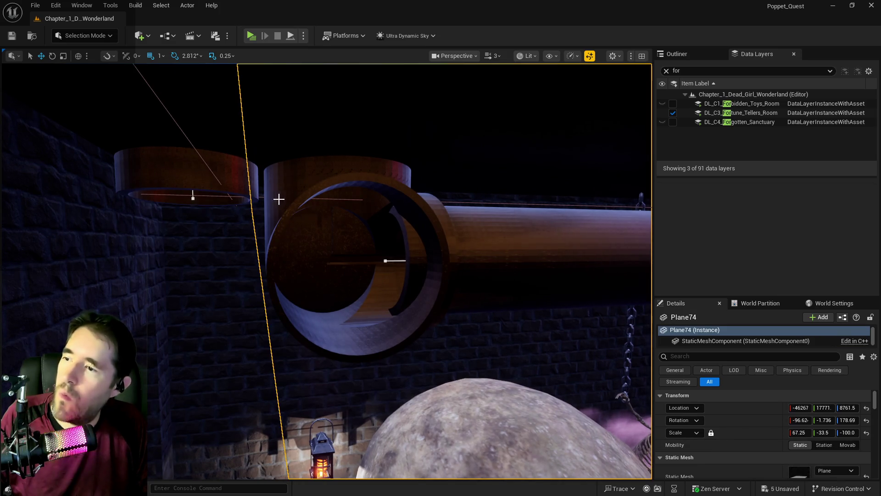
mouse_move(263, 256)
left_mouse_down()
mouse_move(285, 262)
mouse_move(299, 238)
mouse_move(290, 240)
left_mouse_up()
left_click(203, 242)
key("f")
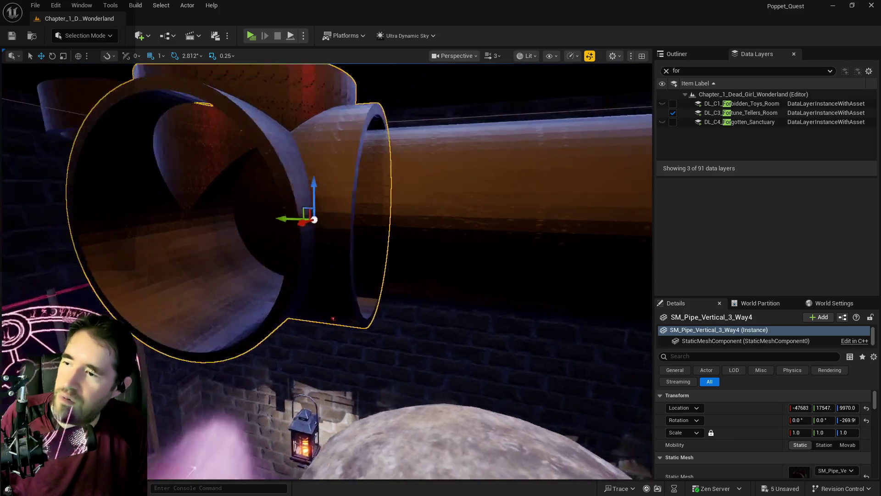
left_click_drag(417, 236, 363, 237)
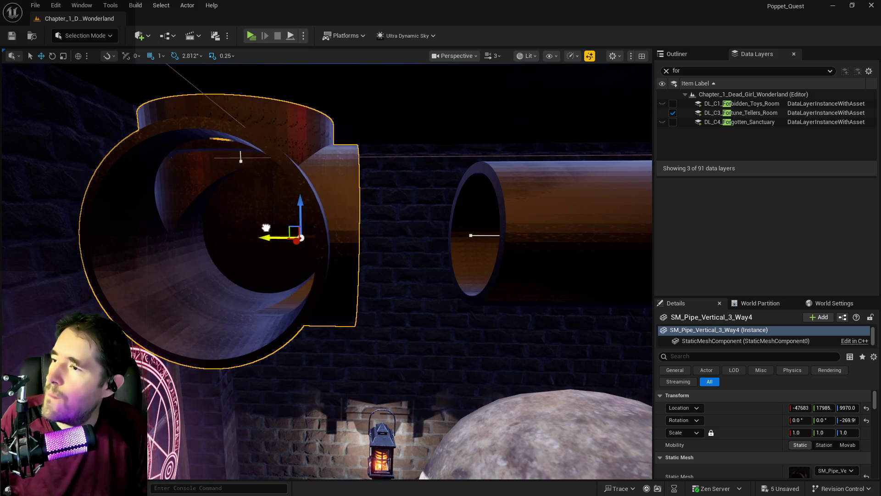
left_click_drag(265, 228, 266, 228)
mouse_move(286, 262)
left_mouse_down()
mouse_move(337, 259)
mouse_move(282, 312)
left_mouse_up()
key("f")
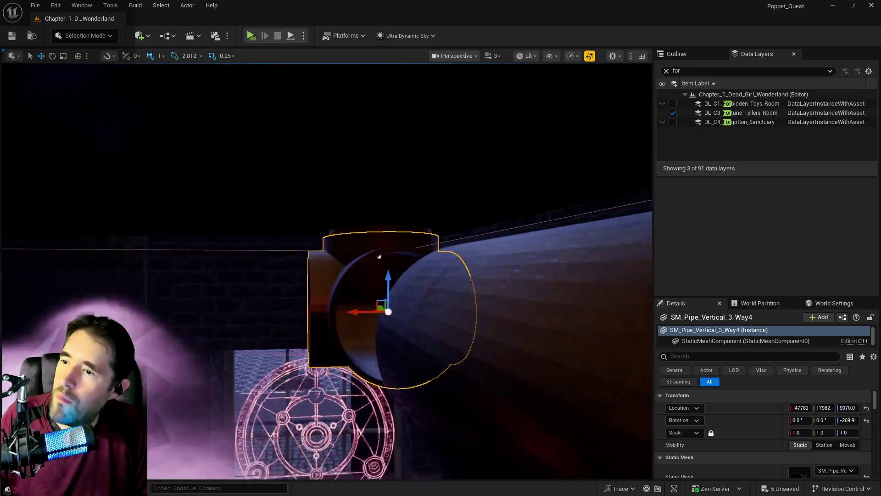
left_click(340, 242)
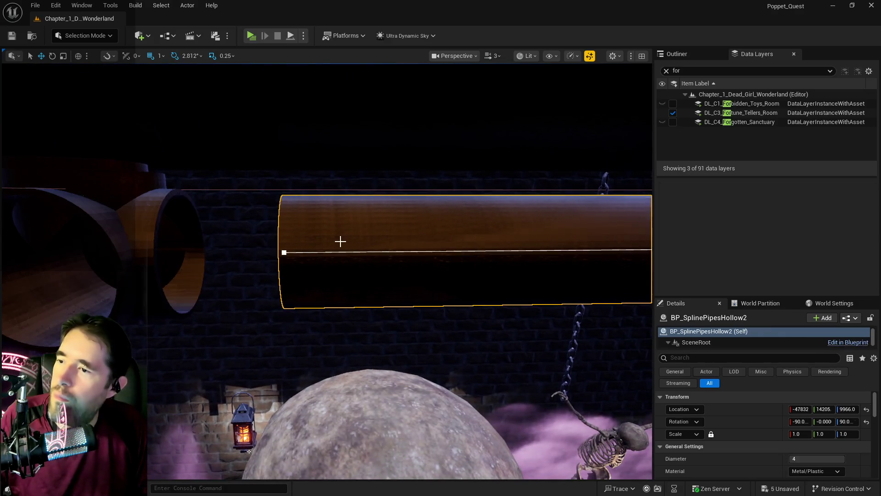
Nudge SM_Pipe_Vertical_3_Way4 to Y 18025, centred under BP_SplinePipesHollow3, and inspect the join
left_click(285, 253)
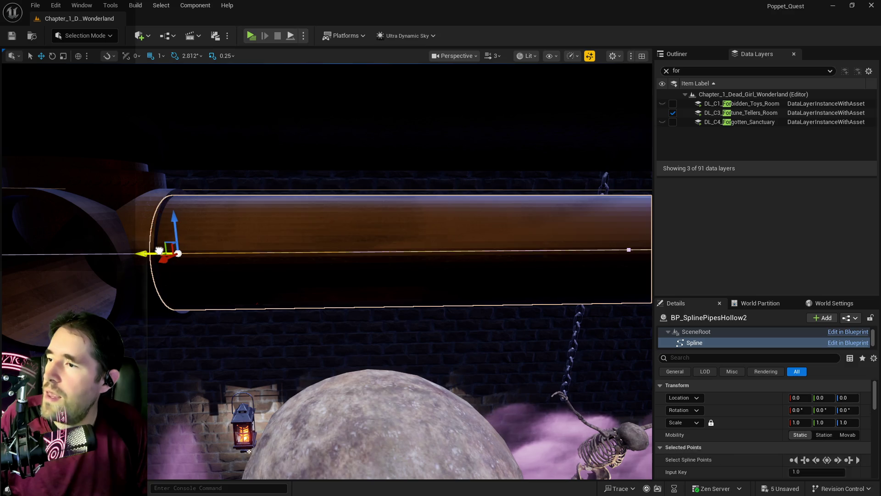
left_click_drag(152, 252, 216, 244)
left_click(152, 144)
mouse_move(326, 270)
left_mouse_down()
mouse_move(316, 280)
mouse_move(326, 271)
mouse_move(322, 294)
mouse_move(322, 278)
left_mouse_up()
left_click_drag(155, 179, 156, 179)
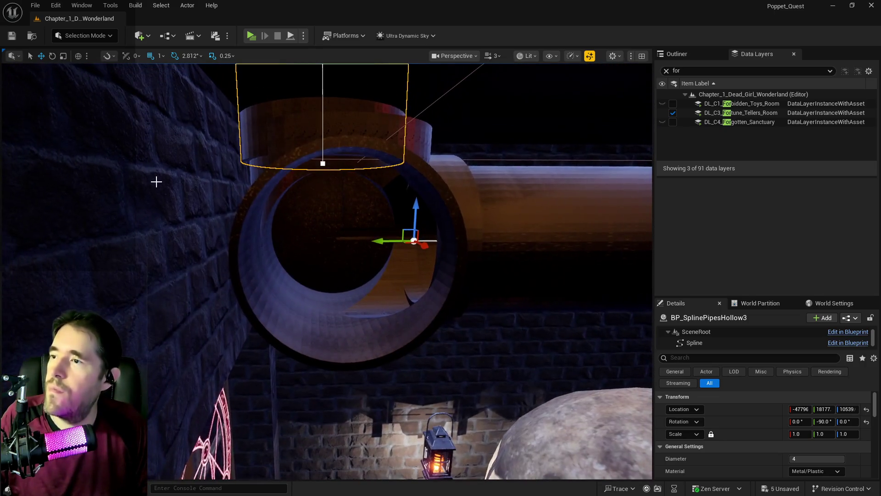
left_click(345, 237)
left_click_drag(357, 239, 348, 240)
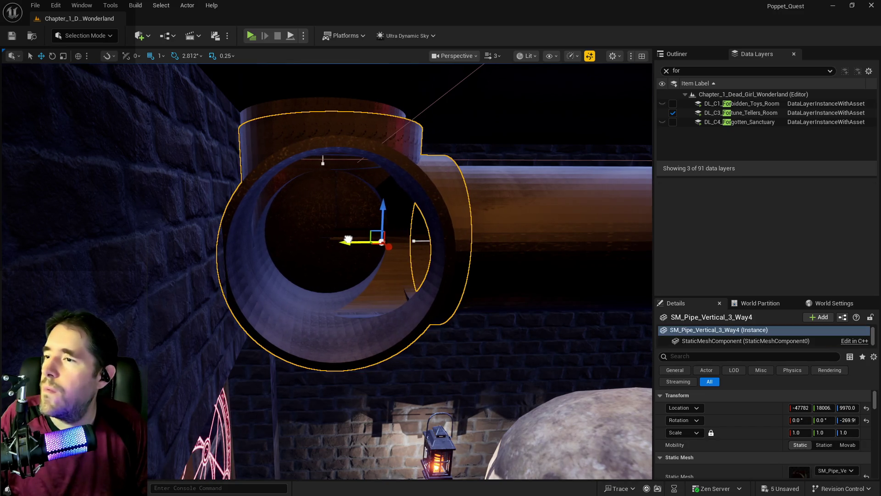
left_click_drag(442, 251, 443, 251)
left_click(305, 211)
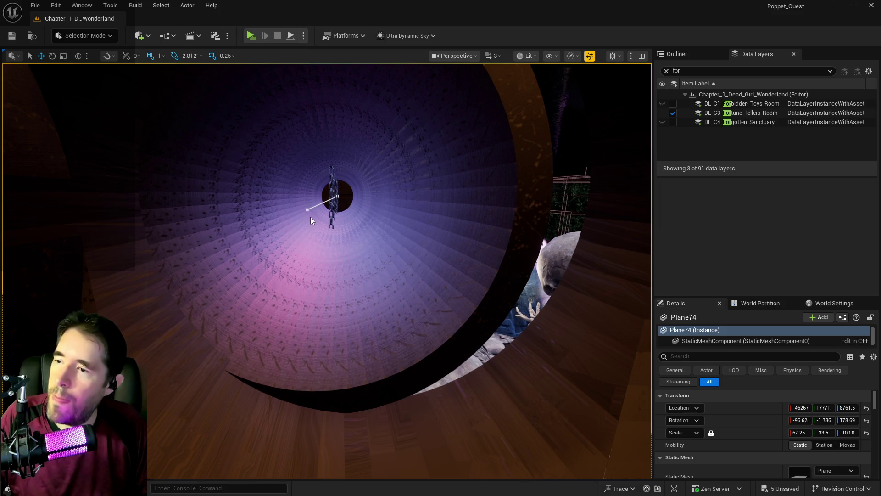
key("alt+shift+r")
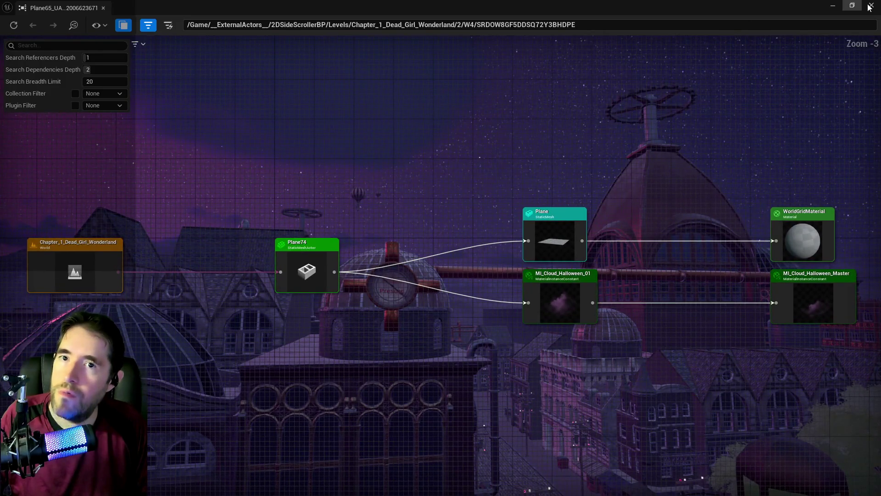
left_click(871, 6)
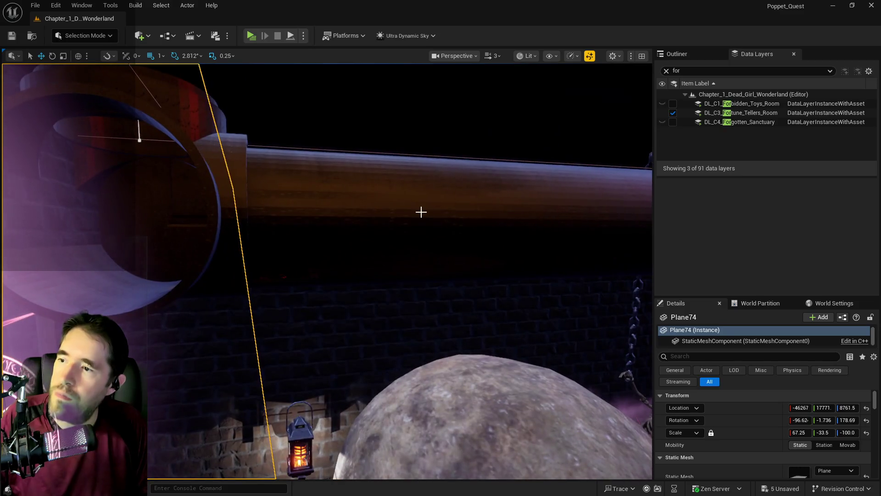
left_click(408, 210)
mouse_move(408, 210)
left_mouse_down()
mouse_move(395, 206)
mouse_move(404, 216)
mouse_move(413, 202)
mouse_move(400, 208)
mouse_move(454, 197)
mouse_move(554, 368)
mouse_move(394, 316)
mouse_move(358, 280)
mouse_move(321, 262)
left_mouse_up()
left_click(470, 188)
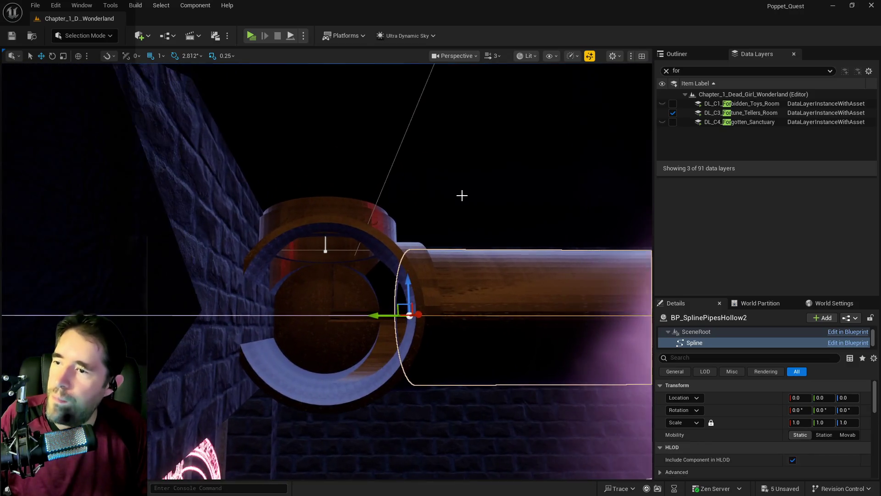
Select BP_SplinePipesHollow3, then Ctrl-add neighbouring pipe pieces and the 3-way junction
left_click(326, 229)
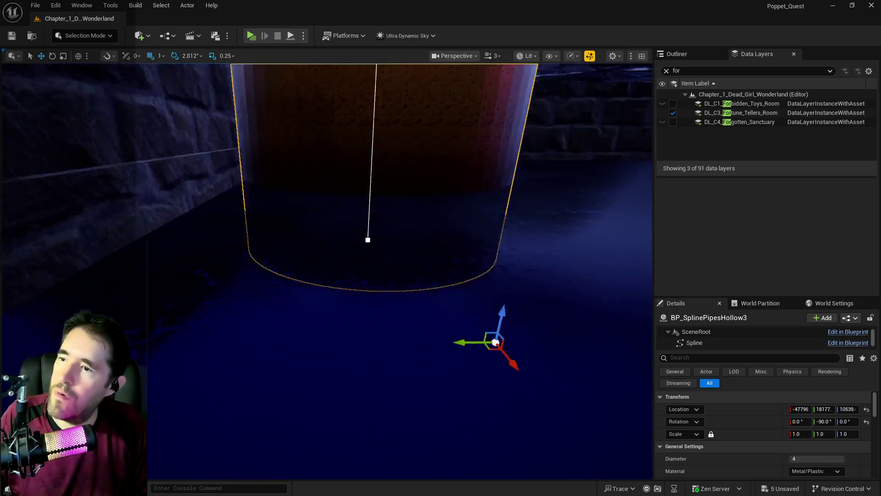
left_click_drag(326, 271, 321, 257)
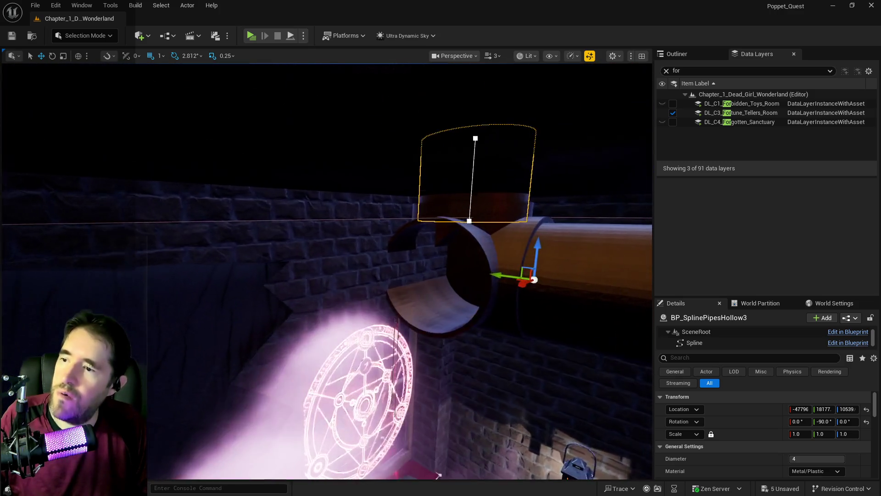
mouse_move(399, 276)
left_mouse_down()
mouse_move(395, 266)
mouse_move(399, 285)
mouse_move(385, 239)
mouse_move(346, 174)
mouse_move(338, 216)
left_mouse_up()
left_click(317, 267, "ctrl")
mouse_move(317, 267)
left_mouse_down()
mouse_move(328, 282)
mouse_move(351, 280)
mouse_move(407, 249)
mouse_move(393, 244)
mouse_move(389, 262)
mouse_move(362, 221)
left_mouse_up()
key("ctrl+z")
left_click(394, 234, "ctrl")
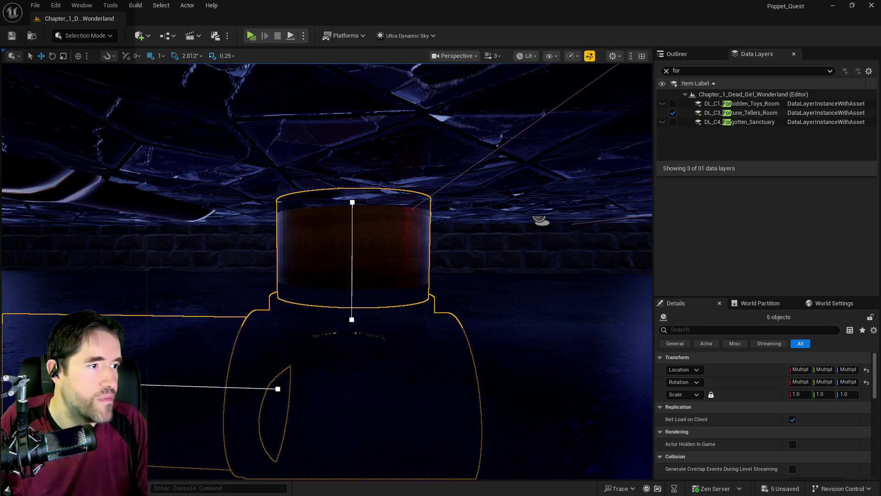
Add the cylinder and piano pieces to the existing pipe selection
left_click_drag(546, 332, 524, 266)
left_click(519, 247, "ctrl")
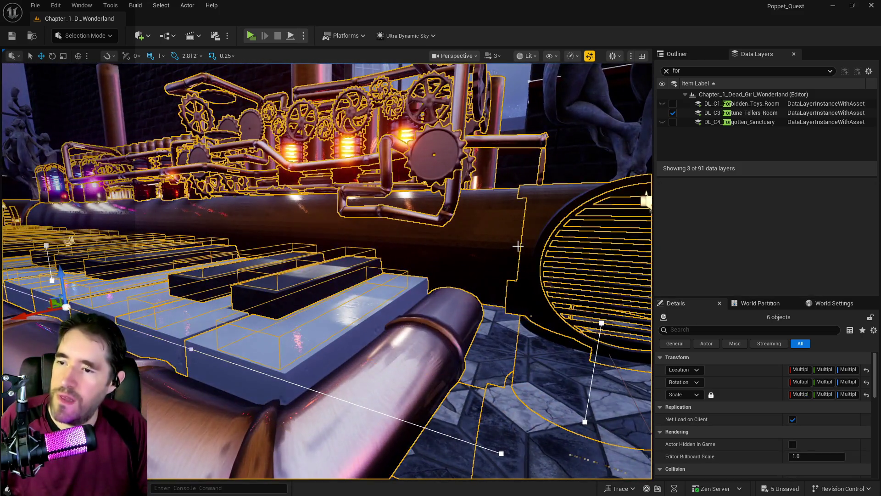
key("f")
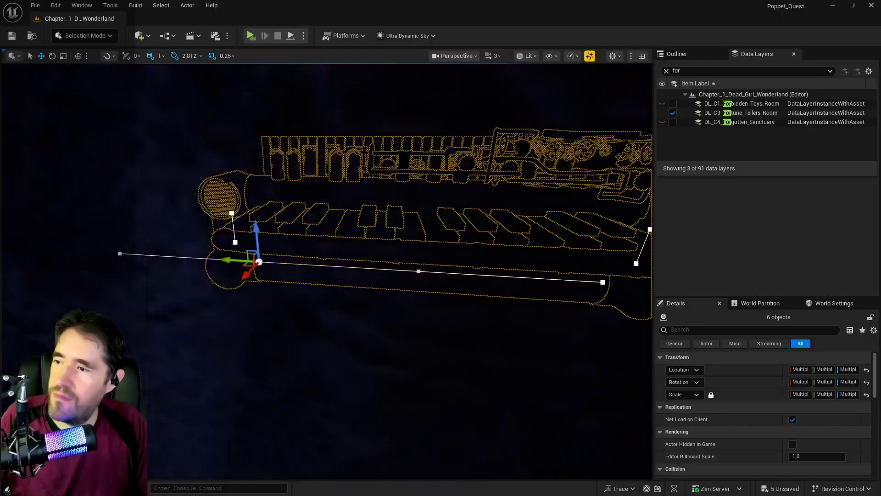
left_click_drag(326, 271, 367, 257)
mouse_move(288, 248)
left_mouse_down()
mouse_move(252, 207)
mouse_move(336, 211)
left_mouse_up()
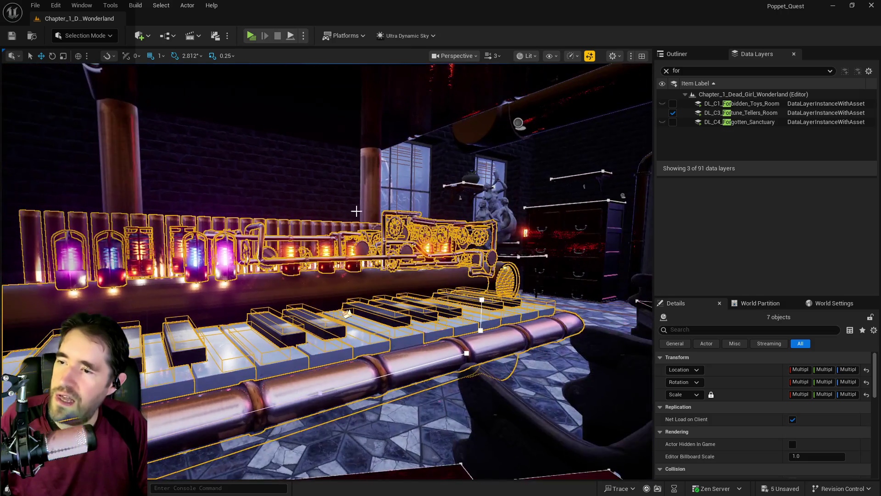
left_click(495, 207, "ctrl")
left_click_drag(495, 206, 292, 241)
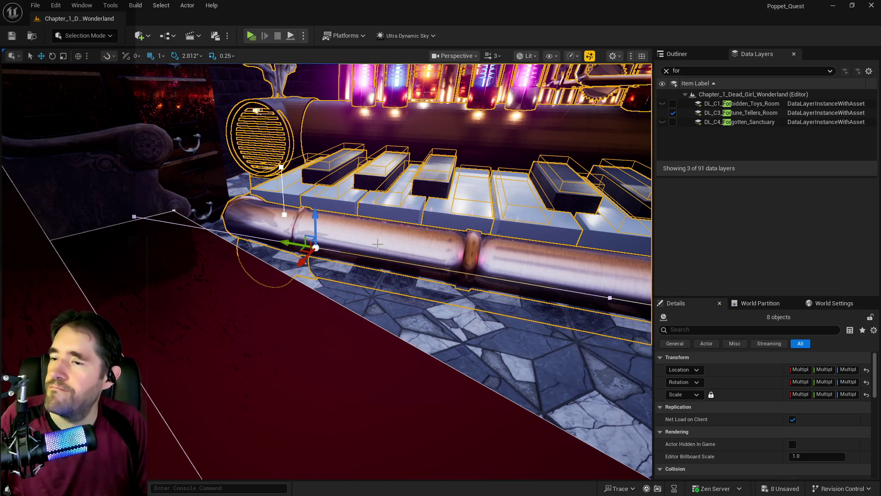
scroll(365, 248, "up", 10)
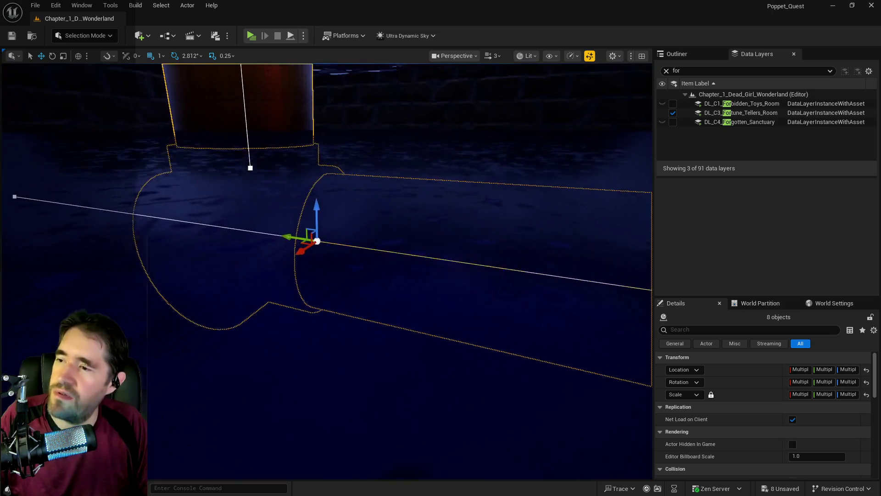
left_click_drag(316, 237, 299, 243)
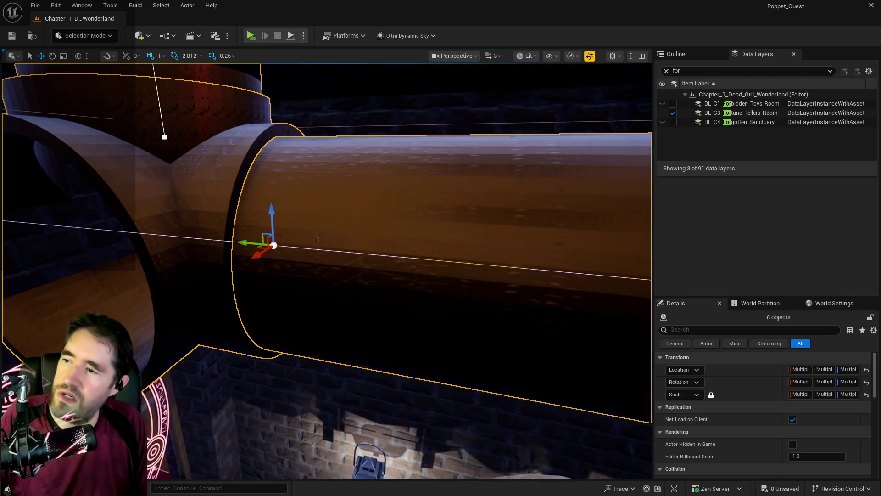
left_click(356, 110)
Add the 3-way junction, horizontal and second pipes, and round grated vent to the selection
left_click(219, 215)
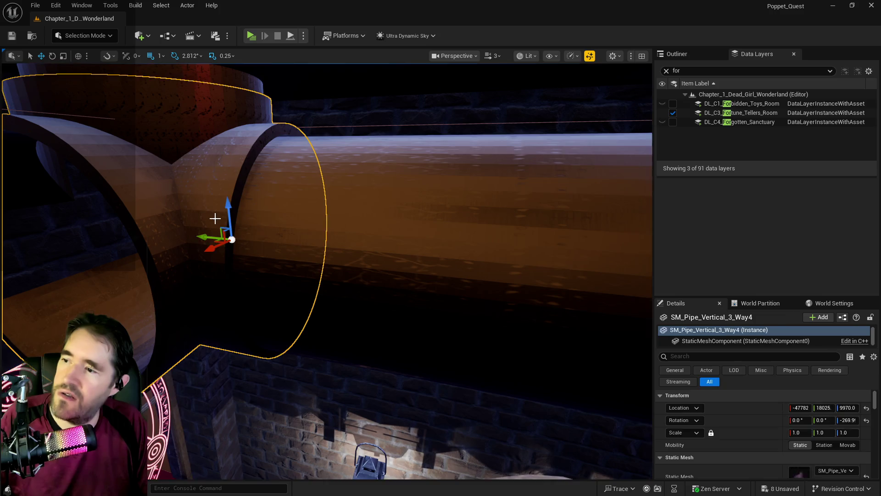
left_click(334, 225, "ctrl")
key("f")
left_click_drag(305, 208, 372, 259)
key("ctrl+z")
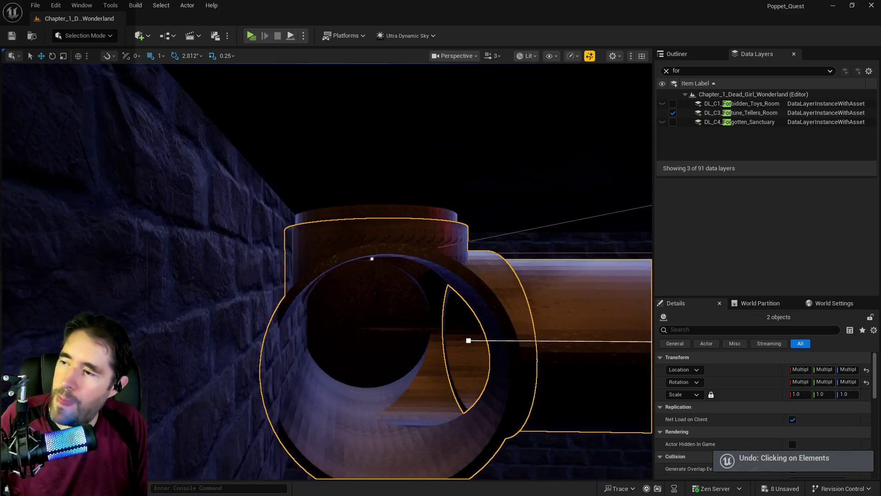
scroll(293, 195, "up", 5)
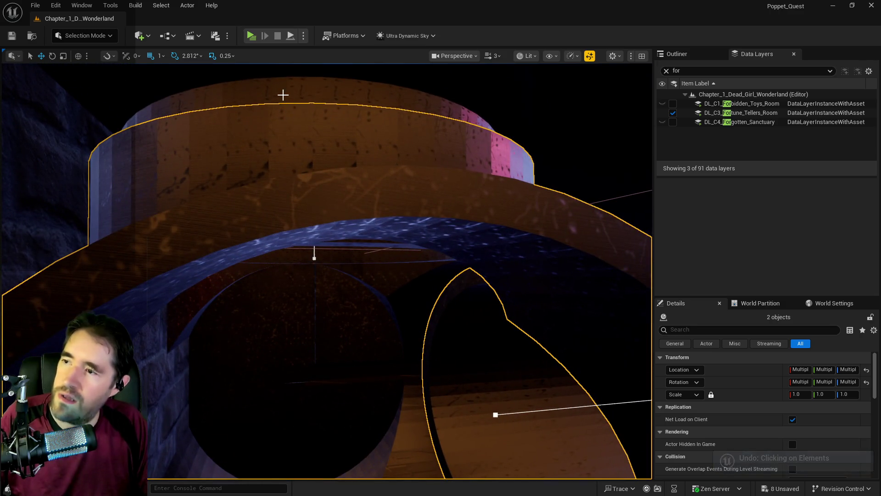
mouse_move(327, 271)
left_mouse_down()
mouse_move(308, 264)
mouse_move(311, 209)
left_mouse_up()
left_click(291, 231, "ctrl")
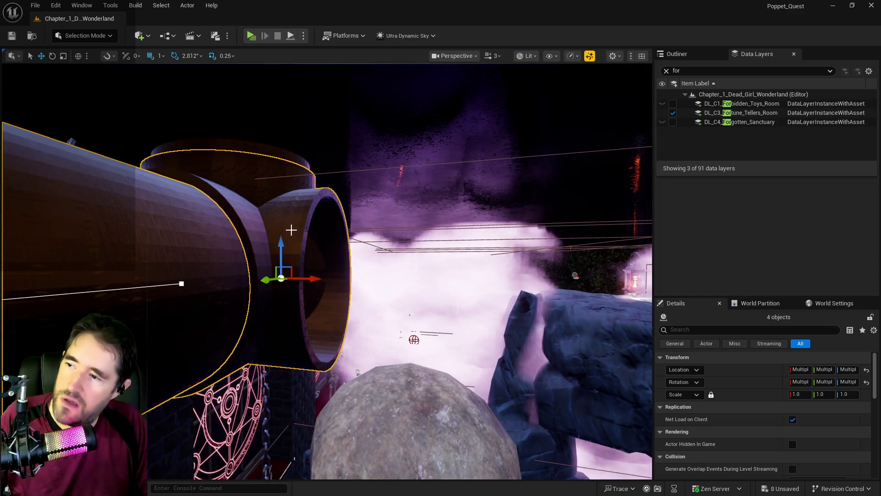
mouse_move(285, 212)
left_mouse_down()
mouse_move(223, 163)
mouse_move(165, 156)
left_mouse_up()
left_click(208, 164, "ctrl")
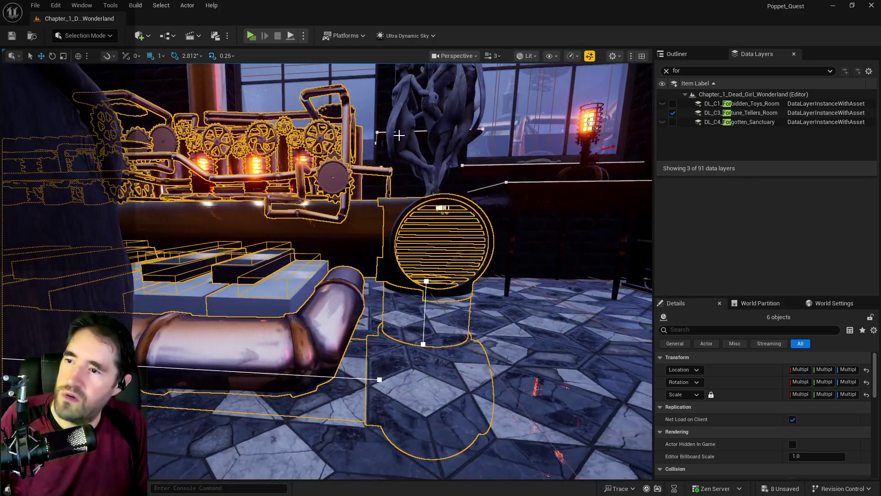
mouse_move(405, 138)
left_mouse_down()
mouse_move(335, 130)
mouse_move(262, 179)
mouse_move(200, 287)
left_mouse_up()
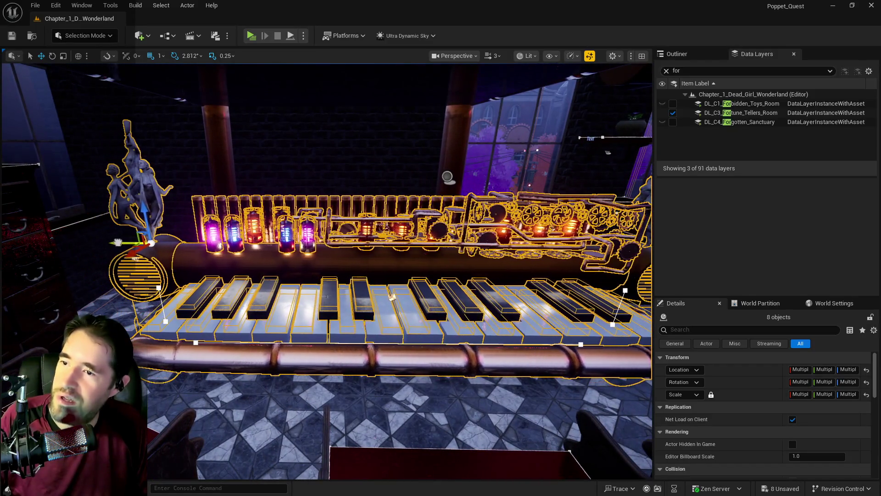
Look over the piano and pipe selection, then save all changes with Ctrl+S
left_click_drag(200, 287, 193, 294)
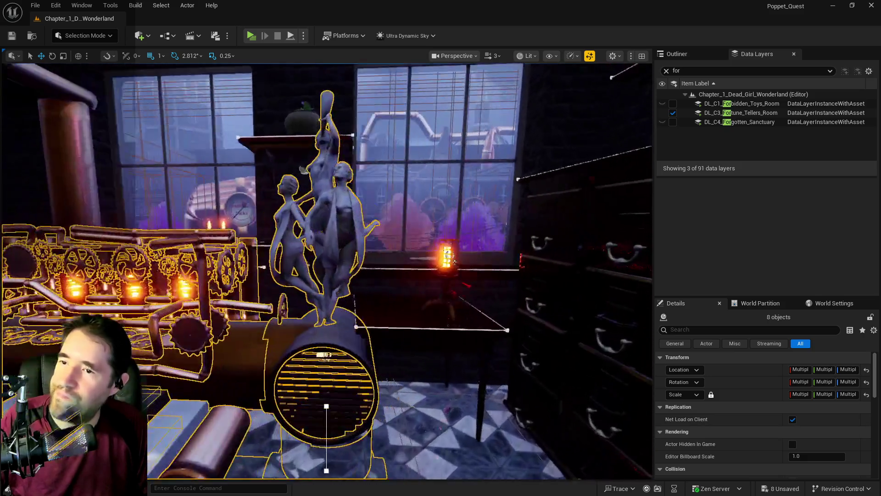
mouse_move(192, 294)
left_mouse_down()
mouse_move(191, 285)
mouse_move(325, 235)
left_mouse_up()
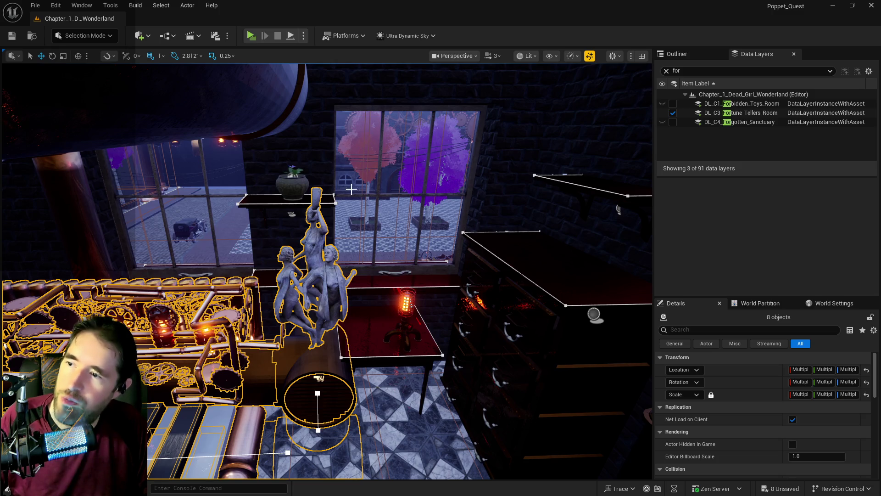
left_click_drag(326, 235, 325, 236)
scroll(326, 271, "down", 2)
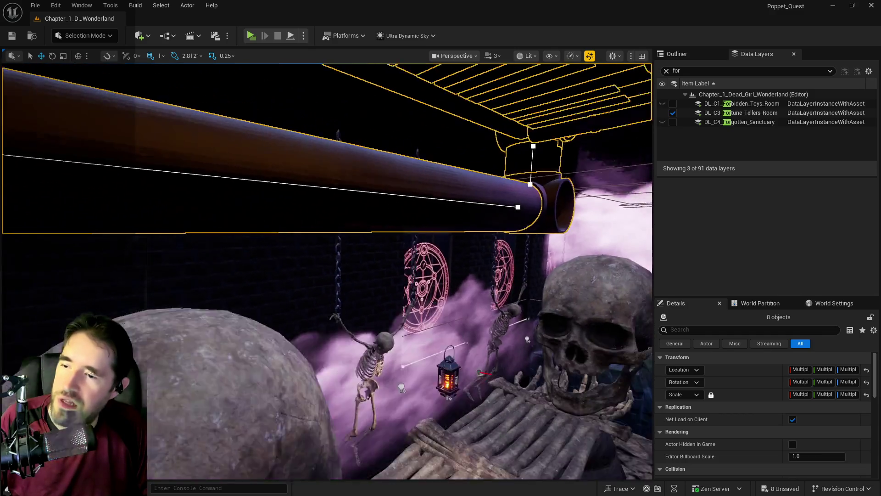
left_click_drag(252, 184, 252, 181)
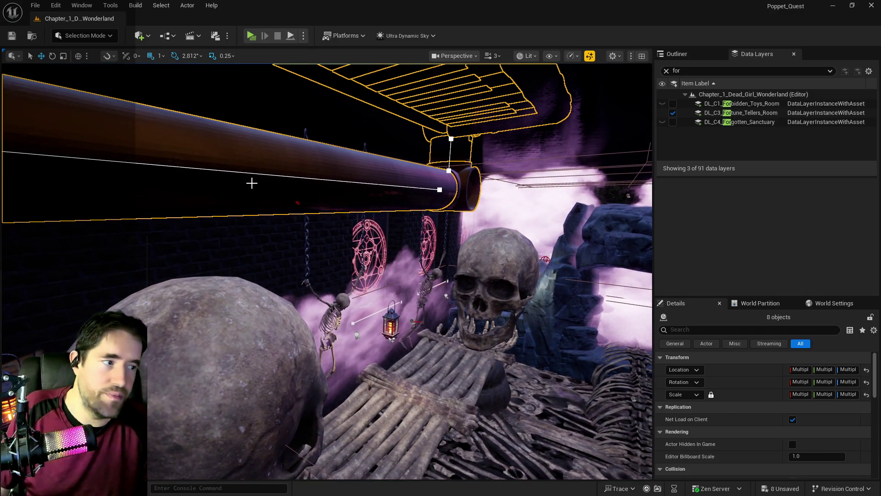
left_click_drag(349, 277, 352, 267)
key("ctrl+s")
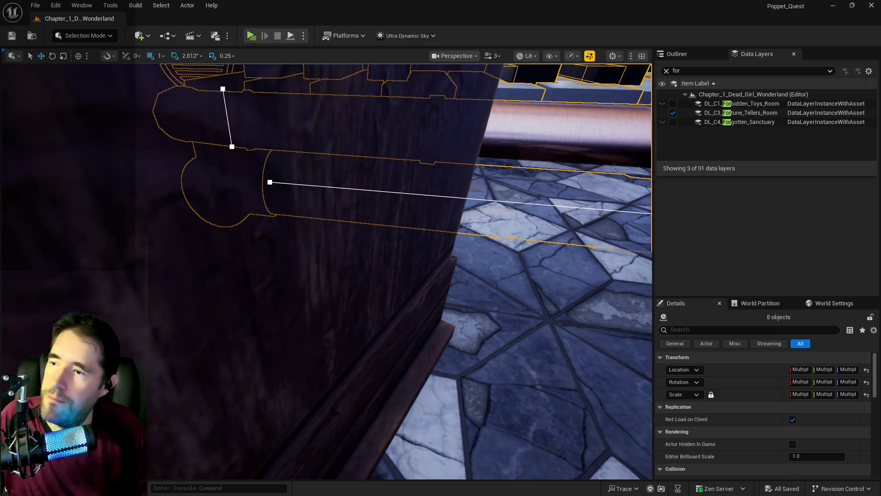
Select and frame the SM_Pipe_Vertical_3_Way4 junction, then the BP_SplinePipesHollow2 pipe
scroll(356, 282, "up", 5)
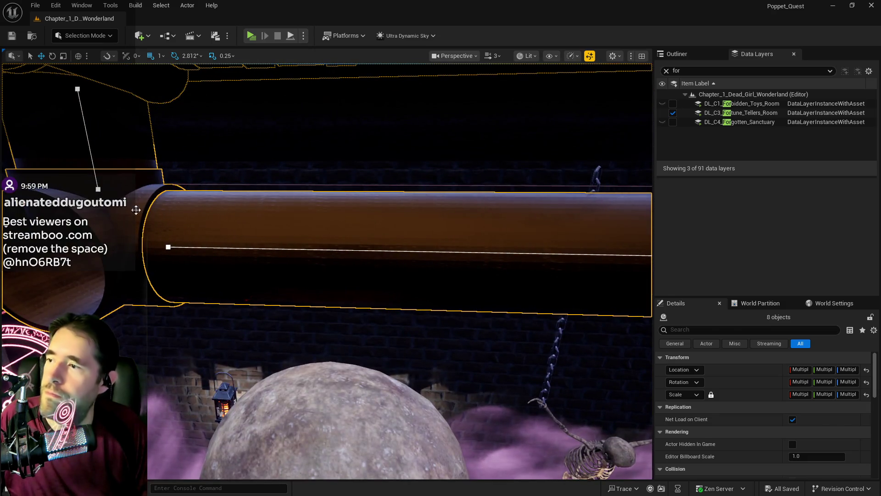
left_click(136, 210)
scroll(157, 202, "down", 3)
left_click(159, 204, "ctrl")
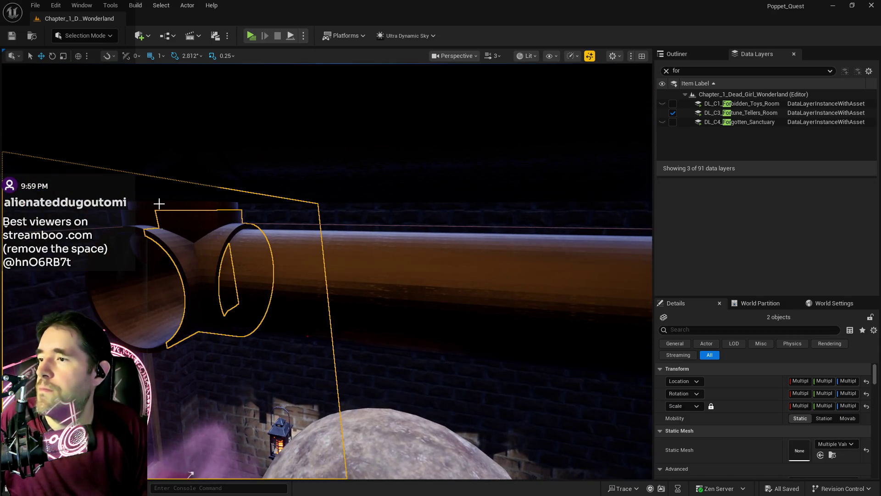
left_click(203, 226)
key("f")
left_click(399, 262)
key("f")
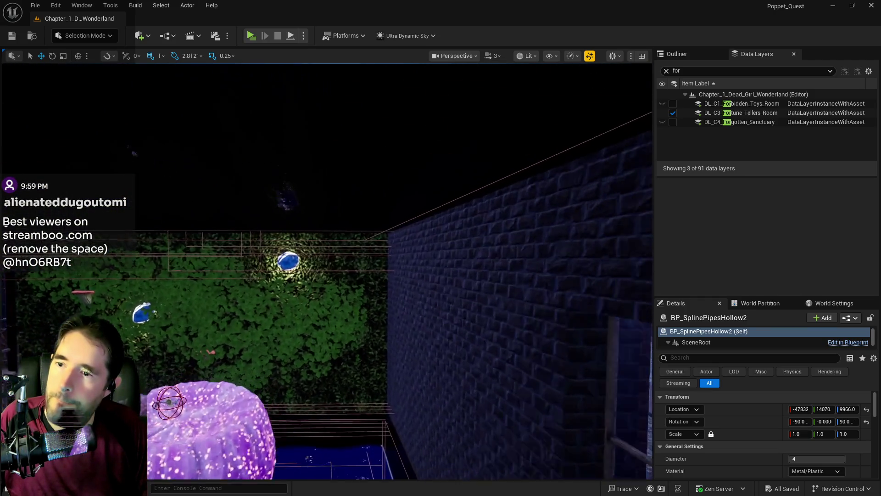
key("w")
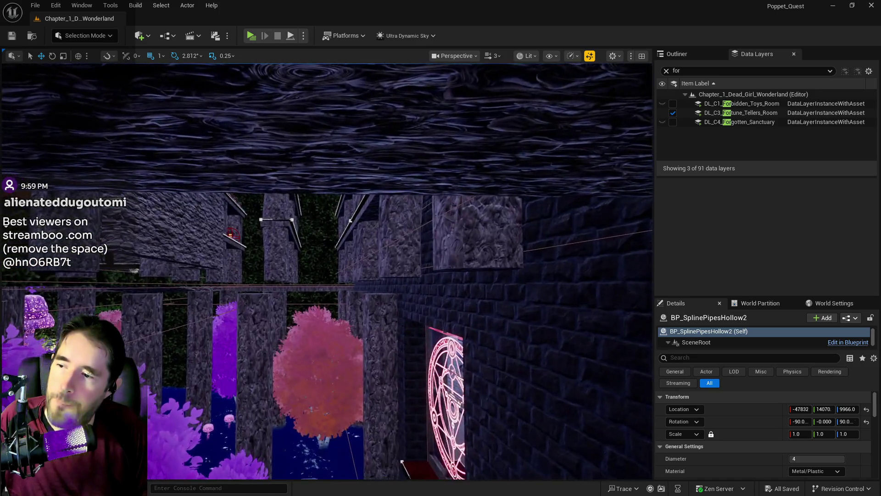
key("w")
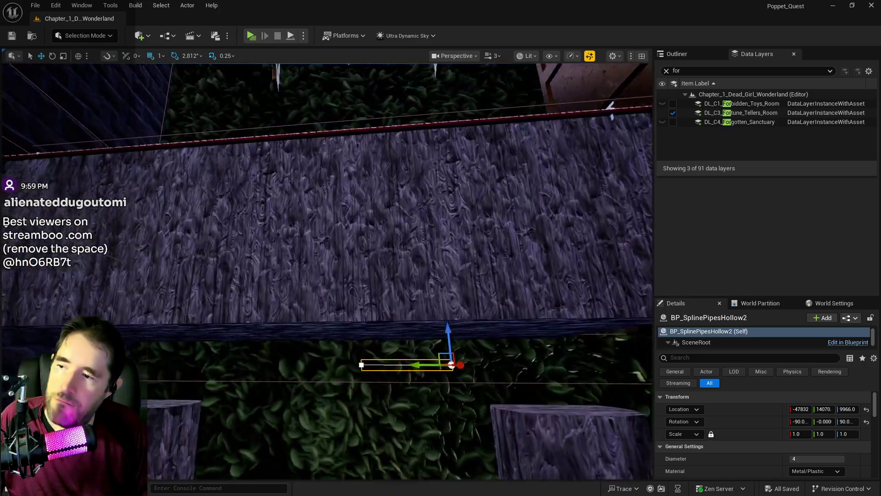
key("w")
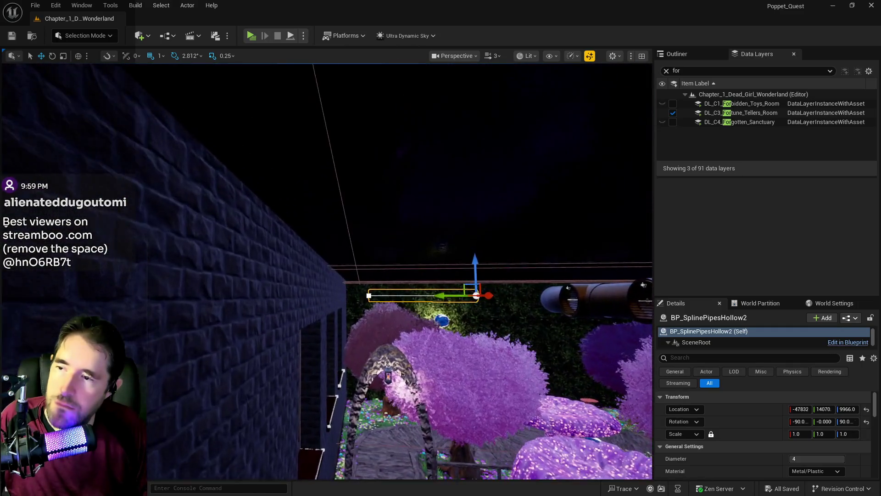
key("w")
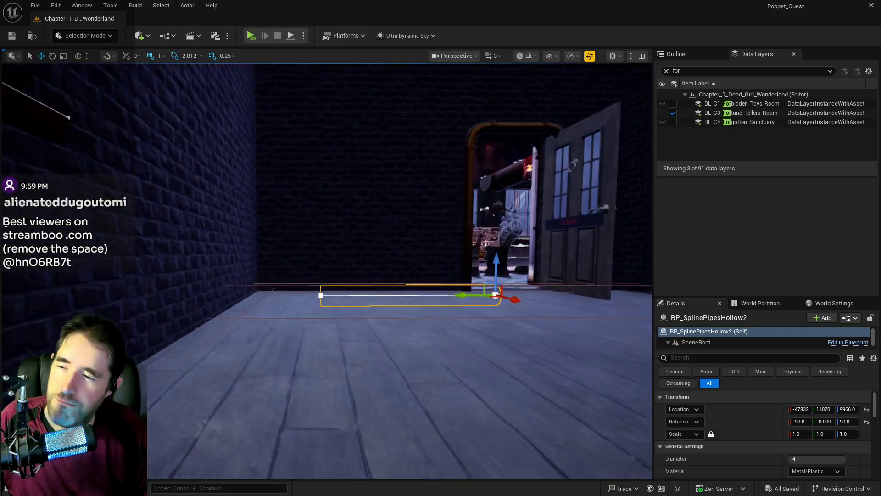
key("w")
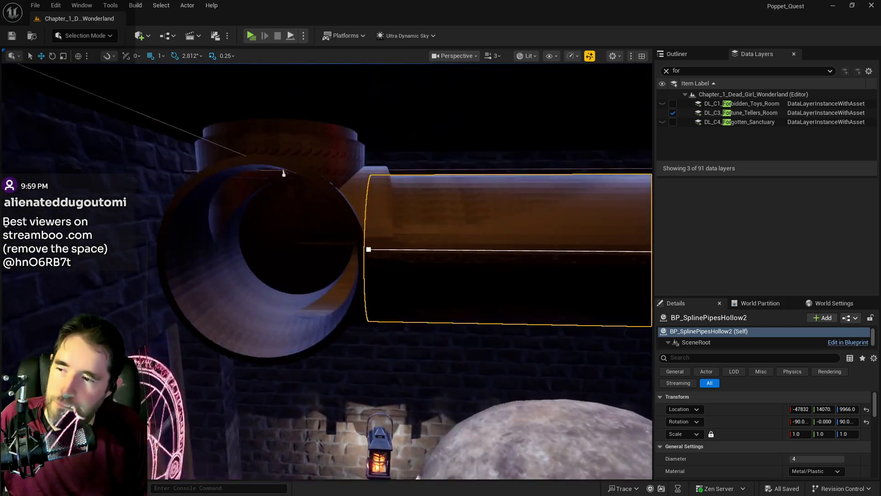
key("s")
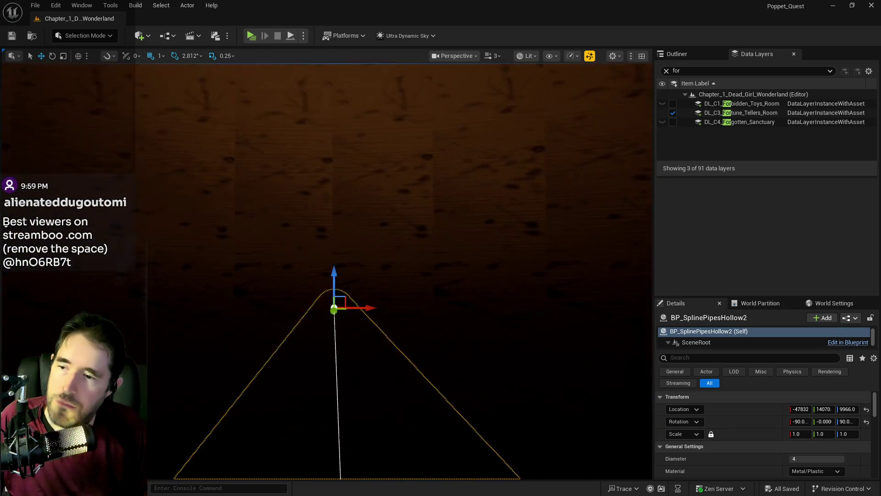
key("w")
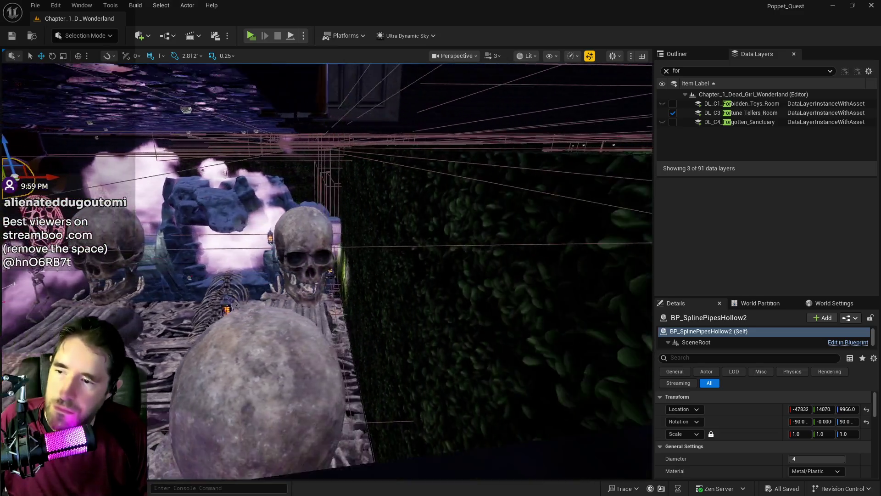
key("s")
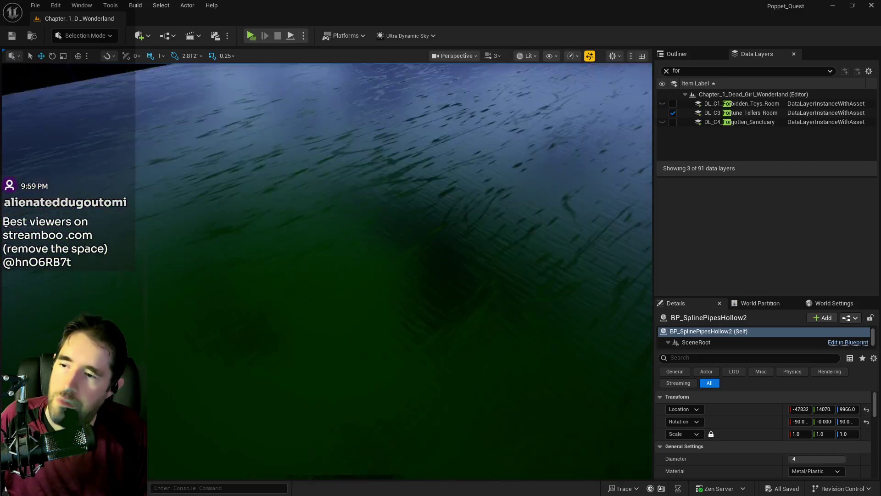
key("s")
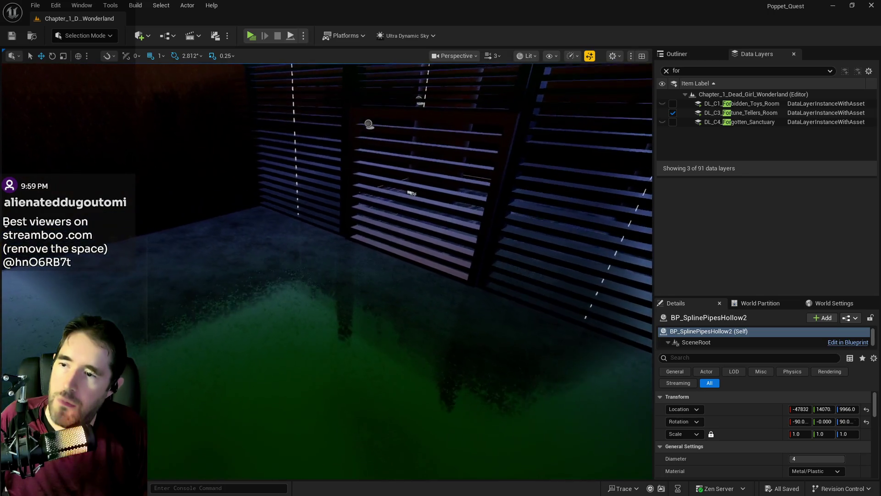
key("w")
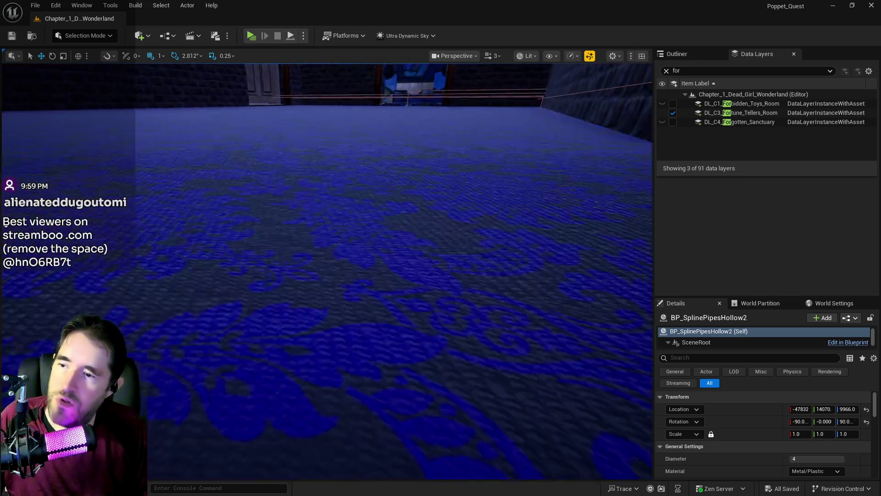
key("w")
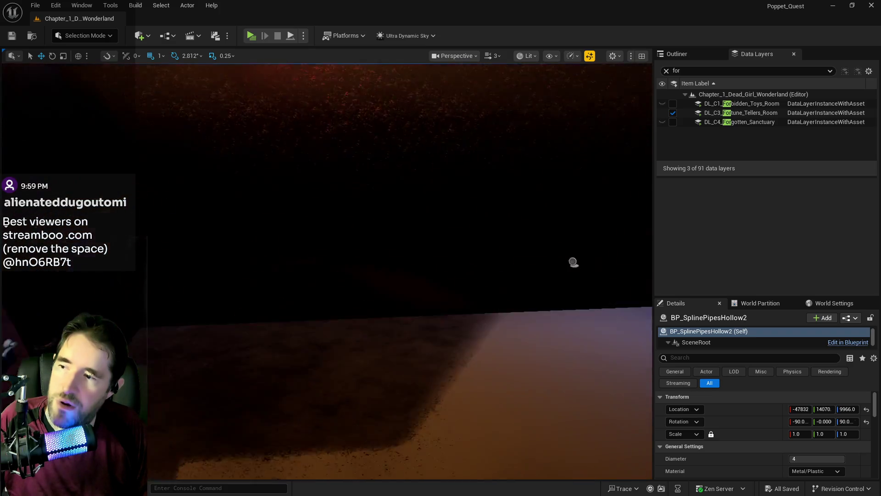
key("s")
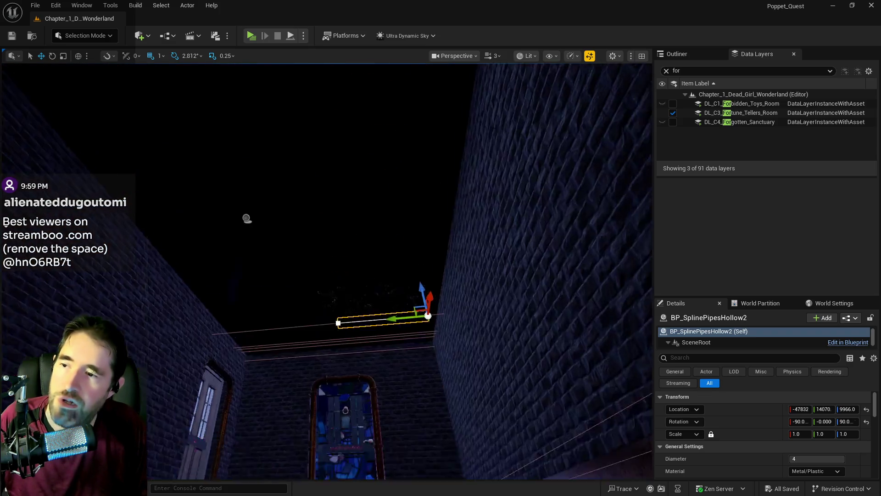
key("e")
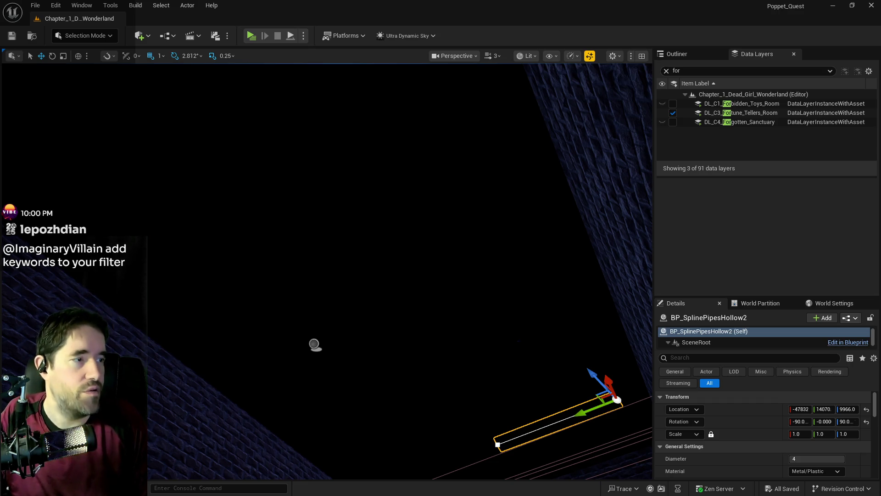
left_click_drag(462, 392, 463, 392)
left_click_drag(499, 453, 499, 452)
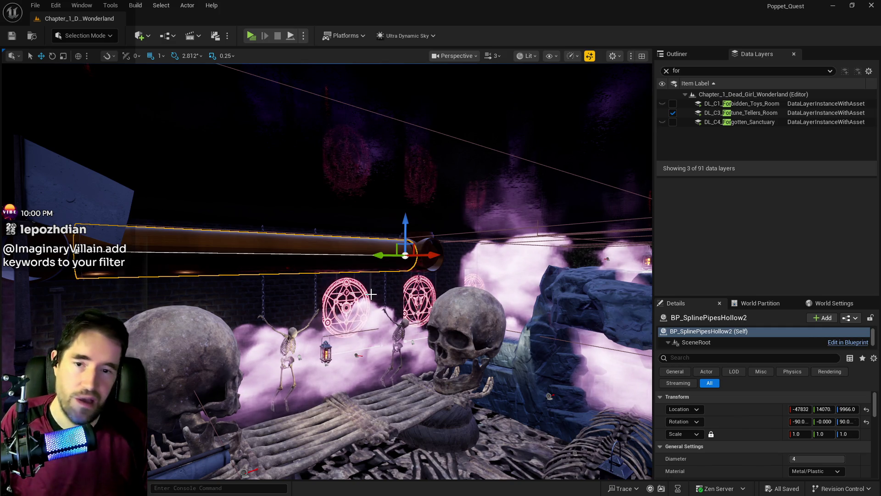
mouse_move(372, 293)
left_mouse_down()
mouse_move(388, 259)
mouse_move(305, 287)
left_mouse_up()
left_click_drag(387, 313, 363, 311)
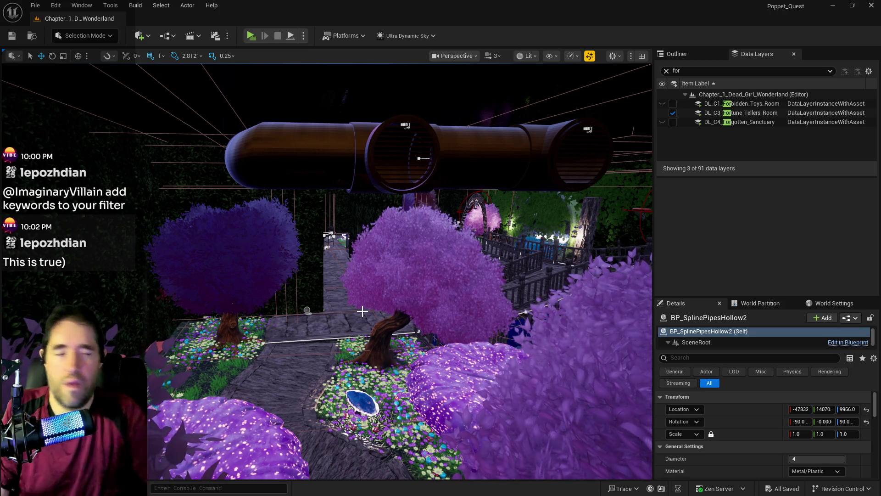
key("f")
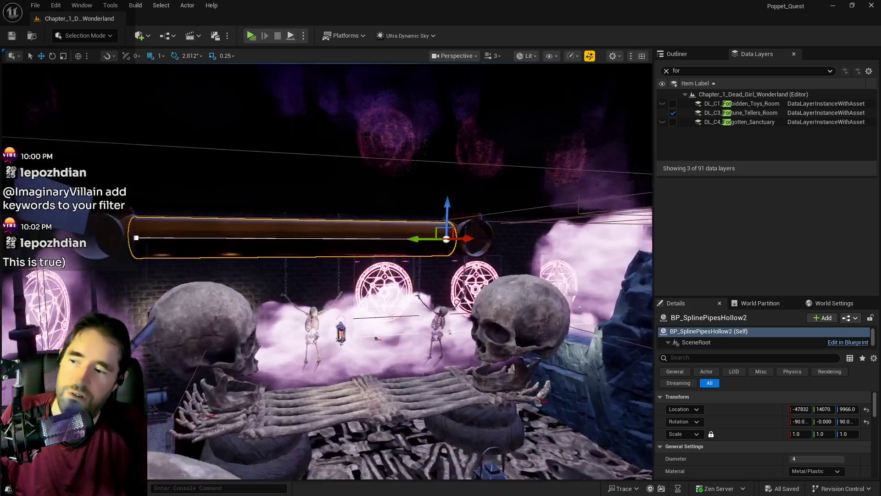
mouse_move(395, 275)
left_mouse_down()
mouse_move(367, 275)
mouse_move(423, 267)
mouse_move(436, 246)
mouse_move(368, 262)
mouse_move(404, 255)
mouse_move(409, 239)
mouse_move(395, 239)
mouse_move(319, 306)
left_mouse_up()
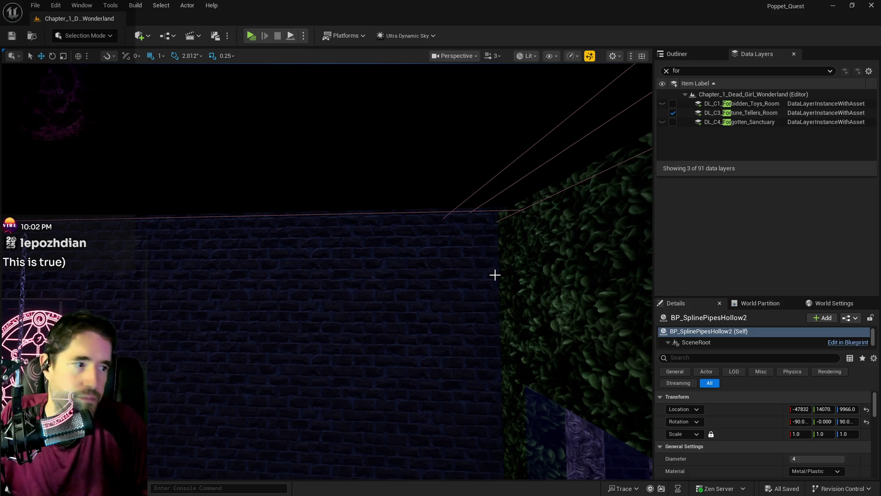
key("f")
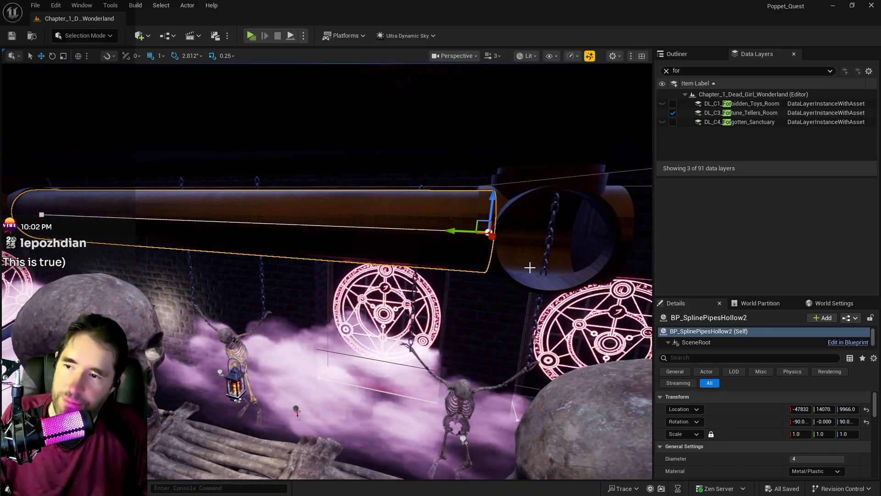
left_click(387, 374)
Duplicate the long hollow pipe along the wall and rotate the copy to face the other way
left_click(455, 237)
mouse_move(455, 237)
left_mouse_down()
mouse_move(473, 230)
mouse_move(571, 252)
mouse_move(547, 269)
left_mouse_up()
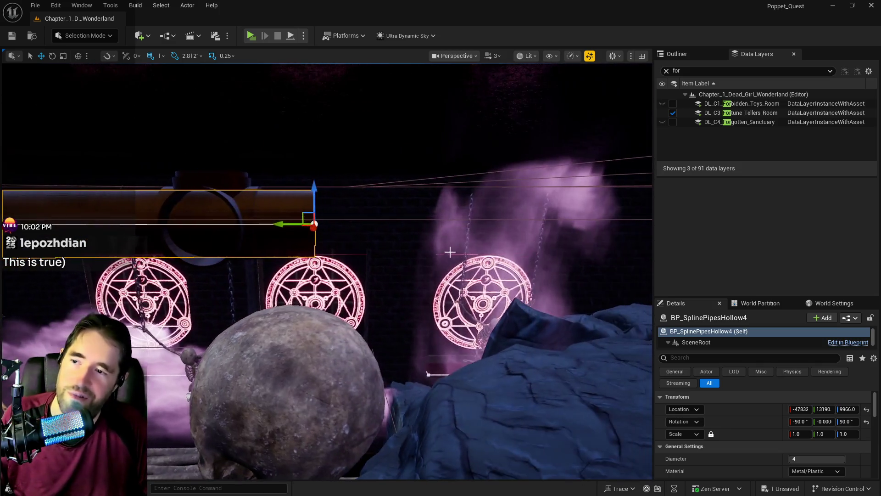
key("e")
mouse_move(349, 220)
left_mouse_down()
mouse_move(322, 227)
mouse_move(363, 224)
mouse_move(316, 223)
left_mouse_up()
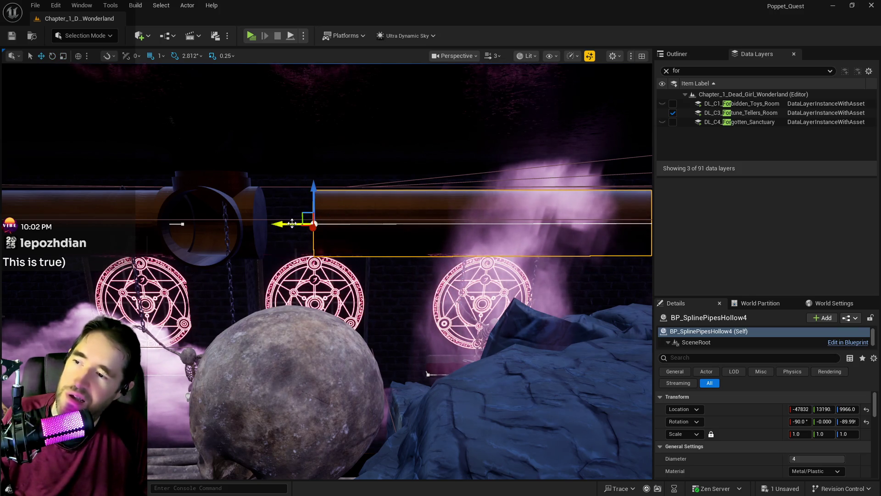
Drag an SM_Pipe_3_Way junction into the level and delete the unwanted vertical junction
left_click_drag(249, 222, 264, 222)
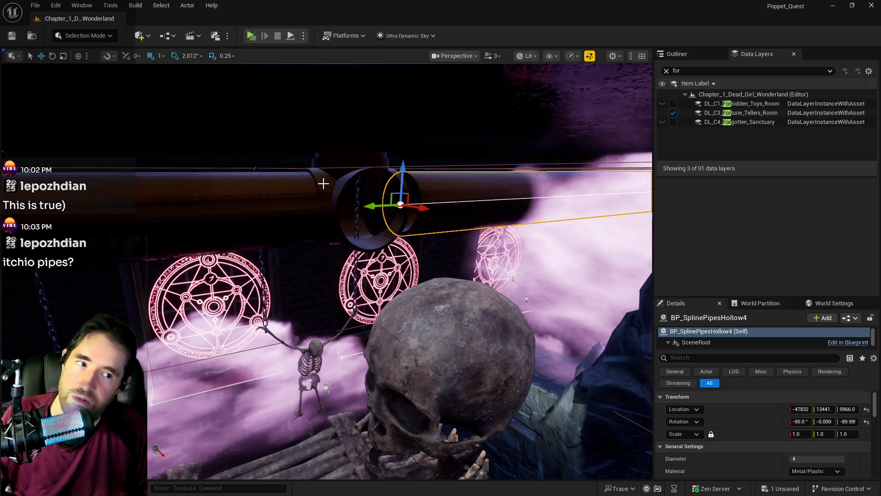
left_click_drag(220, 174, 257, 211)
left_click(308, 202)
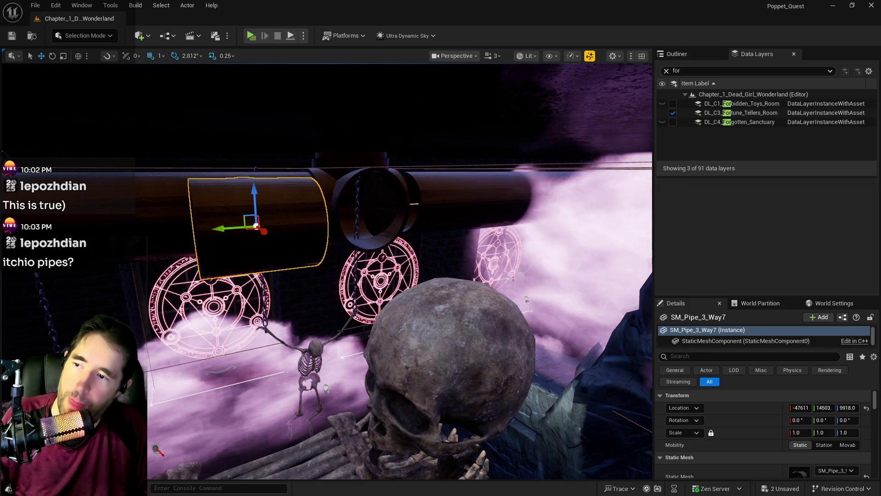
left_click(340, 193)
key("Delete")
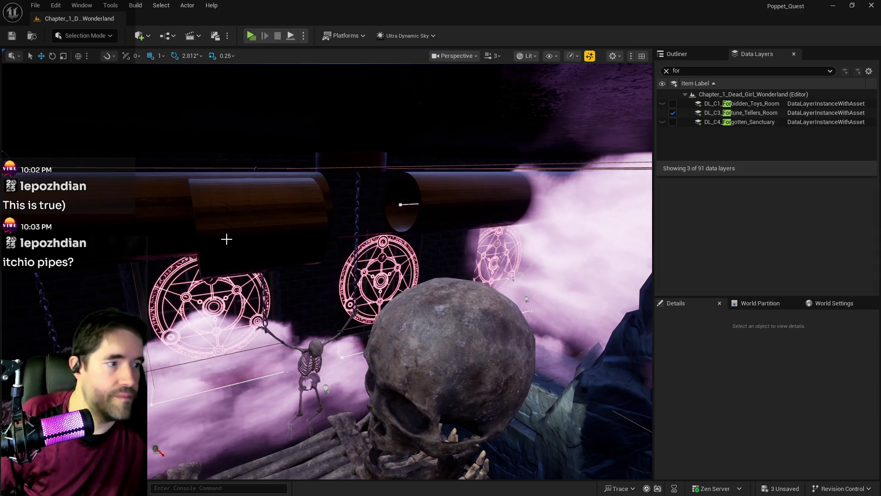
Move the SM_Pipe_3_Way7 junction level with the pipes and between the two pipe ends
left_click_drag(235, 248, 330, 250)
left_click(444, 202)
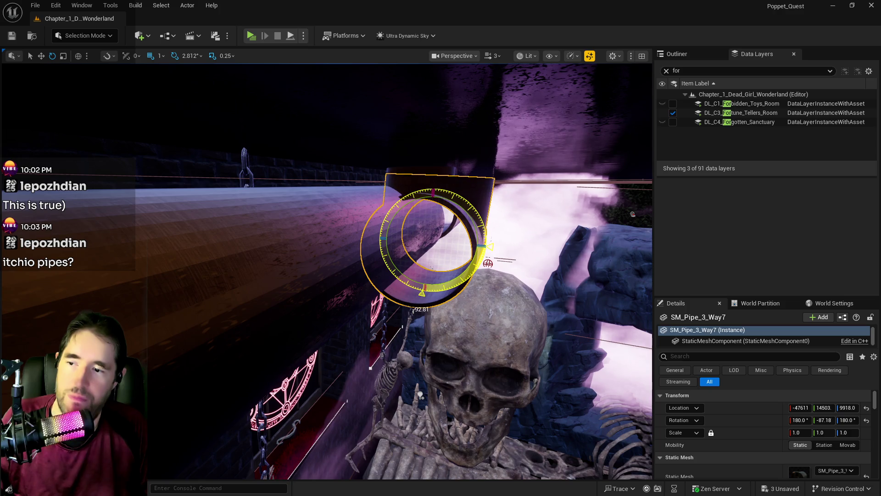
key("f")
key("w")
left_click_drag(544, 245, 469, 246)
key("f")
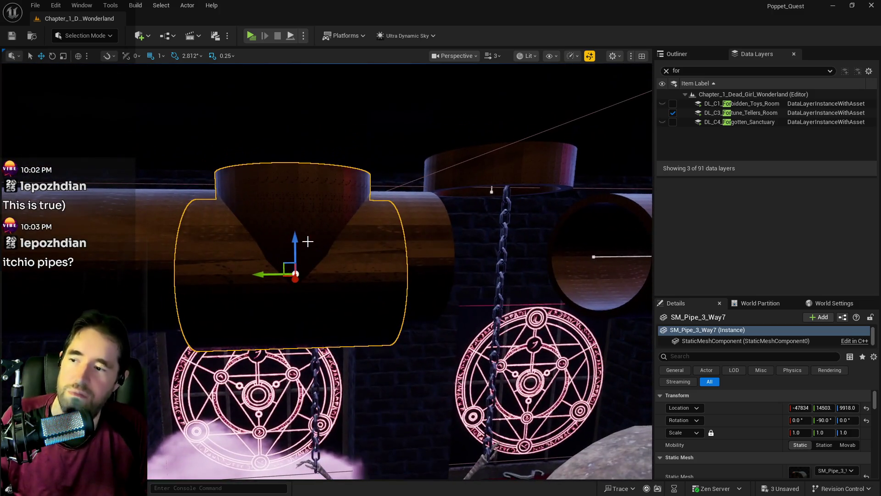
left_click_drag(299, 223, 299, 221)
mouse_move(257, 262)
left_mouse_down()
mouse_move(476, 272)
mouse_move(451, 245)
left_mouse_up()
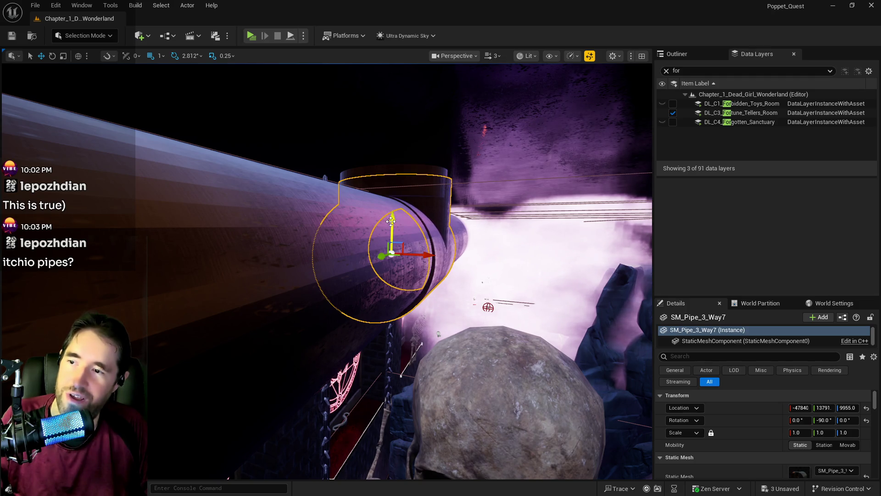
Select the copied long pipe and its far spline end point
left_click_drag(392, 218, 478, 246)
left_click(477, 245)
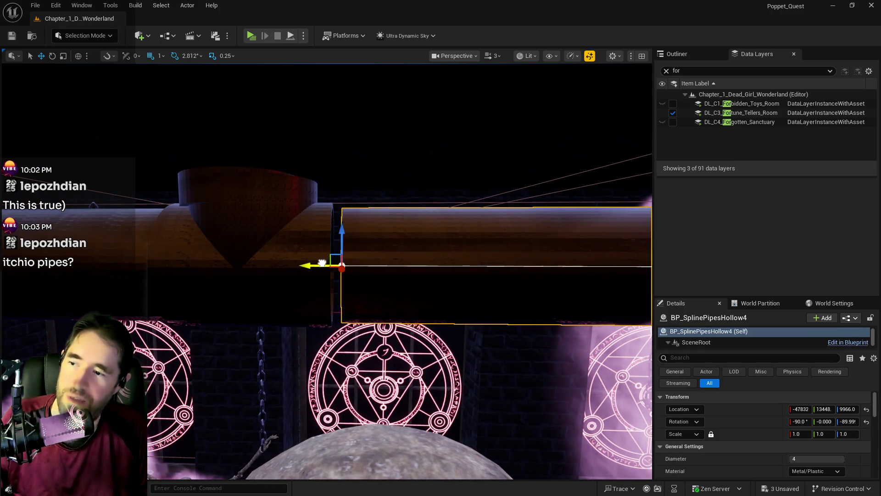
mouse_move(305, 256)
left_mouse_down()
mouse_move(260, 262)
mouse_move(275, 257)
left_mouse_up()
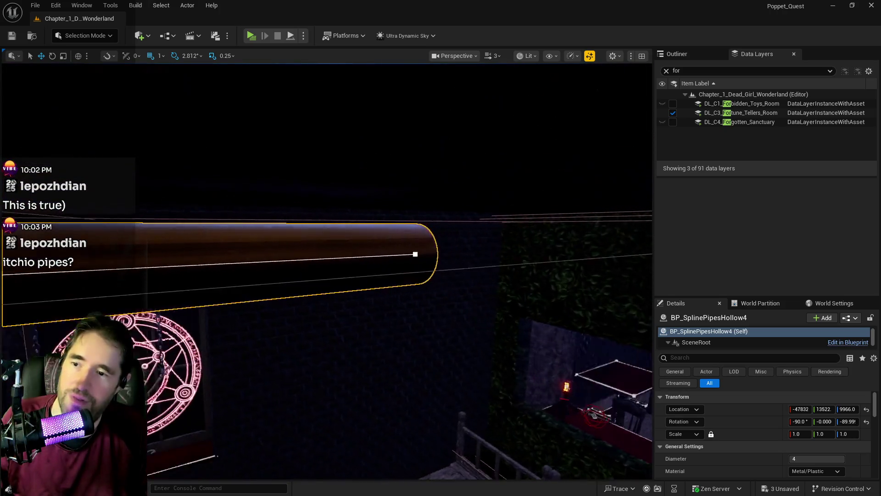
left_click(281, 249)
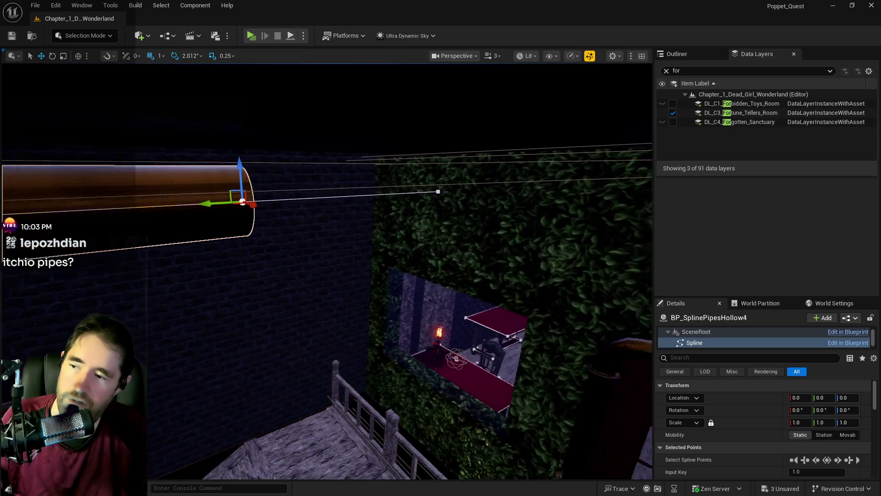
Inspect the pipe end from inside the room, then select the junction and adjacent pipe pieces
mouse_move(275, 257)
left_mouse_down()
mouse_move(276, 221)
mouse_move(257, 221)
left_mouse_up()
mouse_move(262, 250)
left_mouse_down()
mouse_move(239, 239)
mouse_move(186, 243)
left_mouse_up()
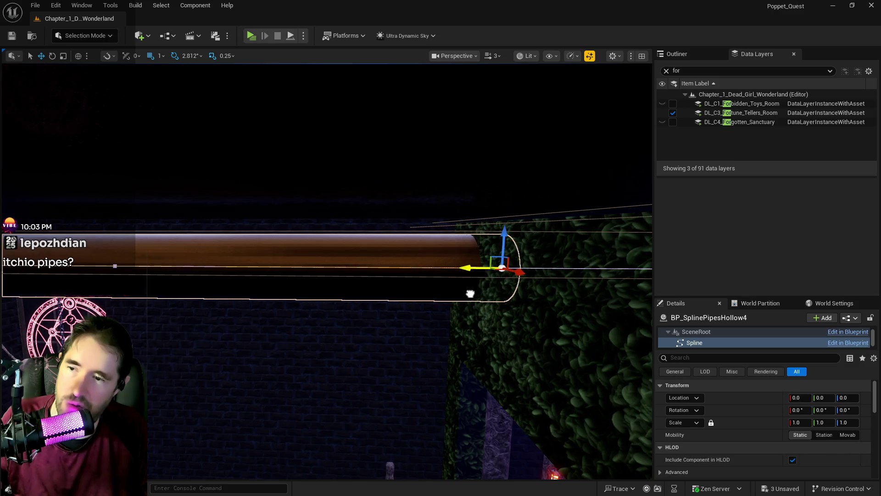
left_click_drag(186, 244, 202, 243)
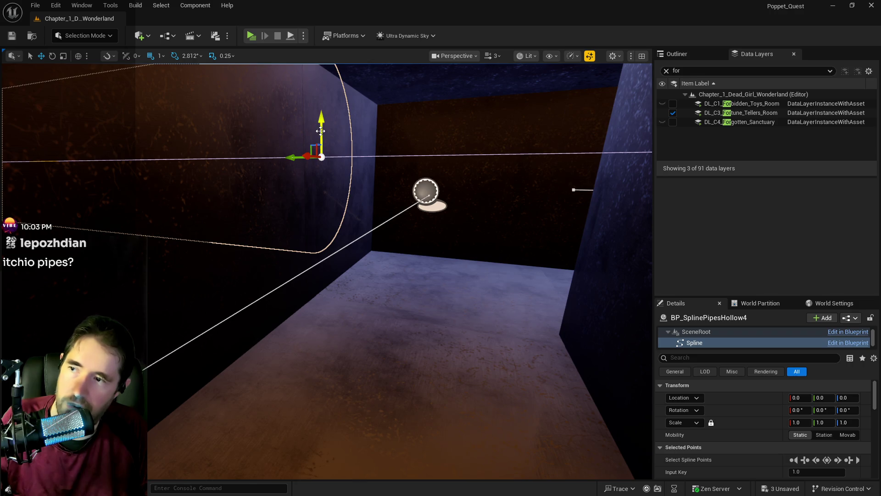
left_click_drag(202, 243, 356, 144)
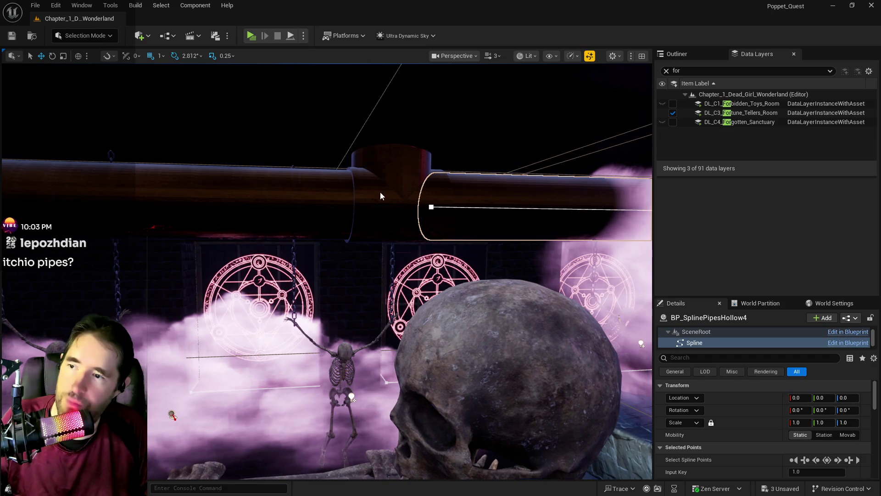
left_click(381, 196)
left_click_drag(380, 197, 345, 166)
left_click(378, 192, "ctrl")
left_click(342, 169, "ctrl")
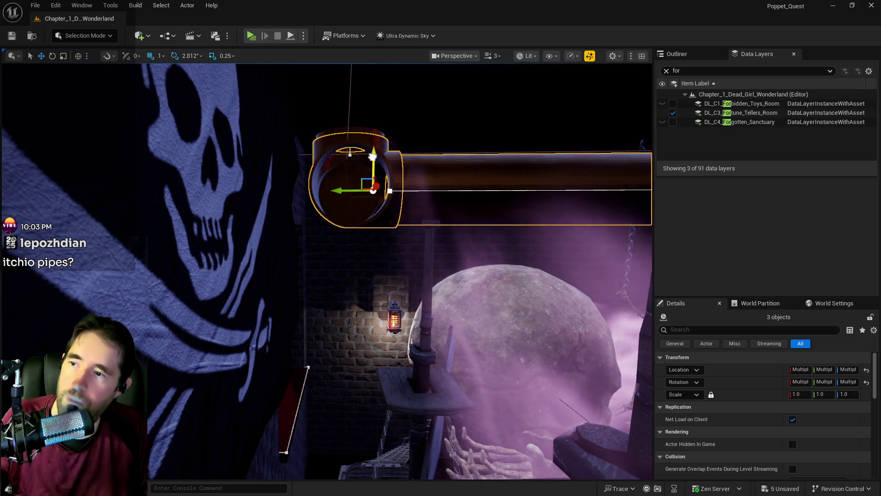
mouse_move(374, 174)
left_mouse_down()
mouse_move(388, 161)
mouse_move(348, 124)
left_mouse_up()
Add a spline point near the copied pipe's end and lower it beside SM_2way_Duct9
left_click(368, 252)
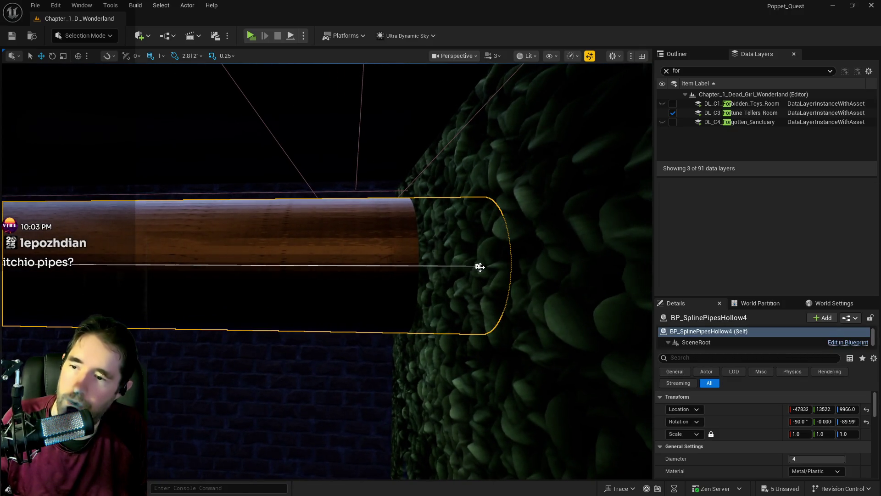
left_click(465, 263)
scroll(464, 259, "up", 5)
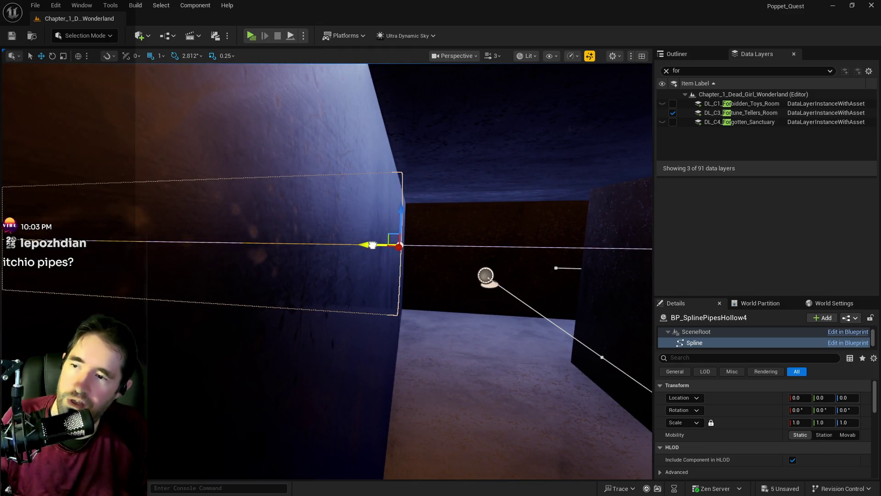
mouse_move(393, 248)
left_mouse_down()
mouse_move(385, 245)
mouse_move(447, 246)
left_mouse_up()
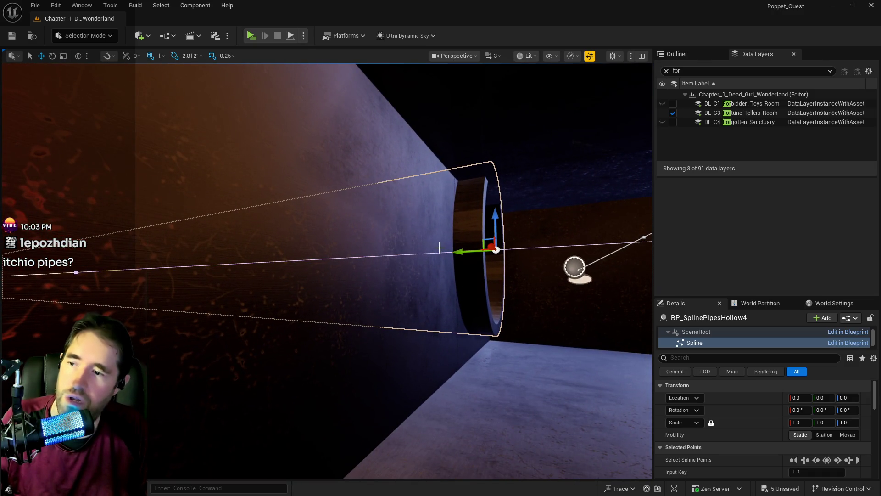
right_click(330, 257)
left_click(349, 275)
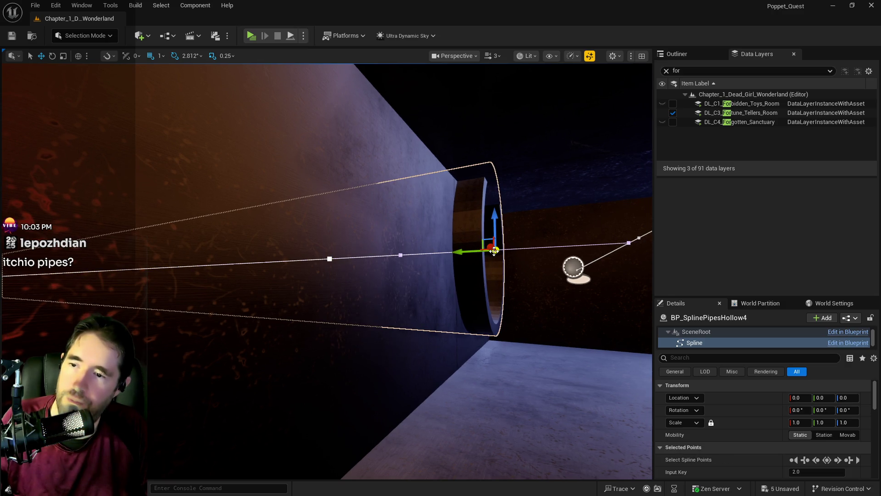
left_click_drag(495, 250, 490, 254)
mouse_move(492, 216)
left_mouse_down()
mouse_move(486, 240)
mouse_move(510, 228)
left_mouse_up()
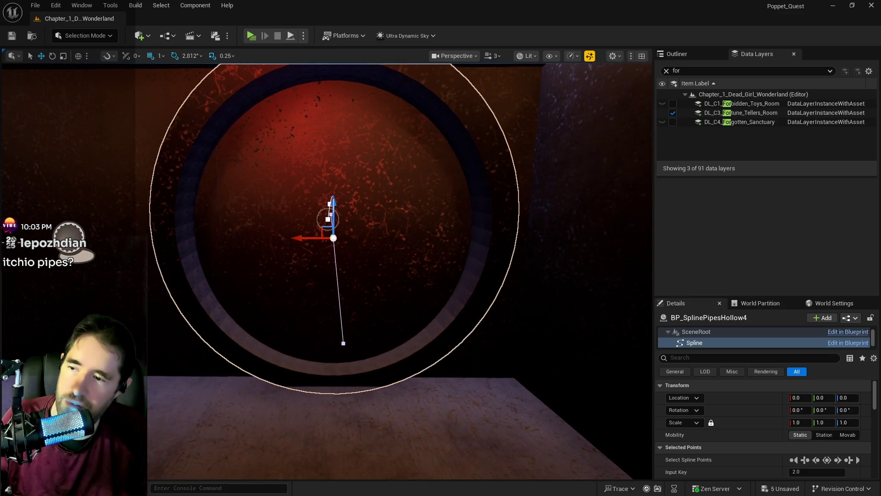
left_click(434, 213)
left_click_drag(434, 213, 395, 227)
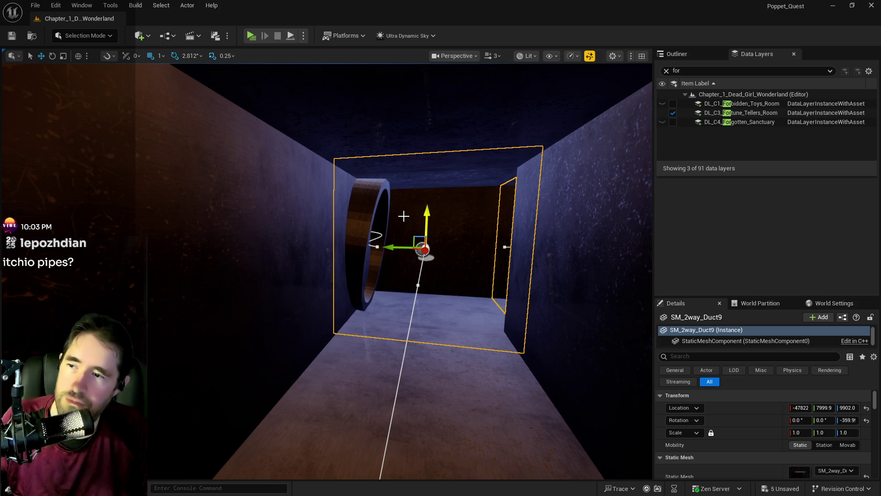
Clear the Data Layers search filter and switch to the Outliner actor list
left_click_drag(428, 309, 428, 309)
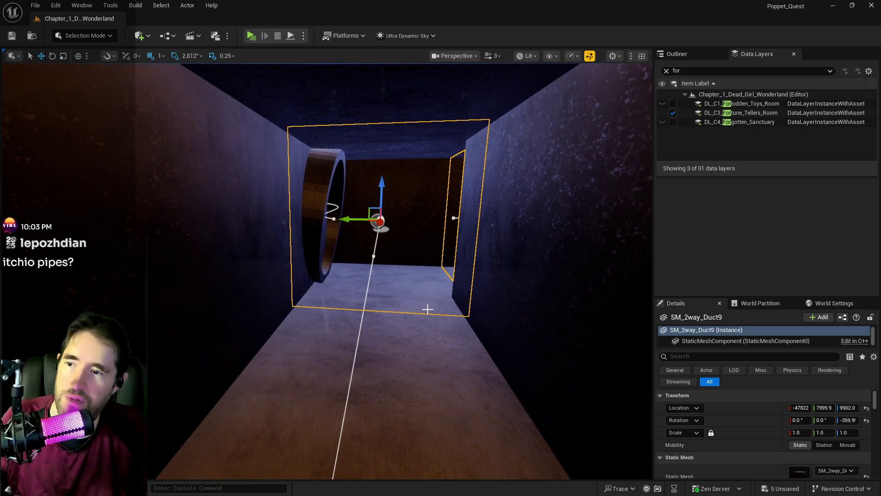
left_click(667, 70)
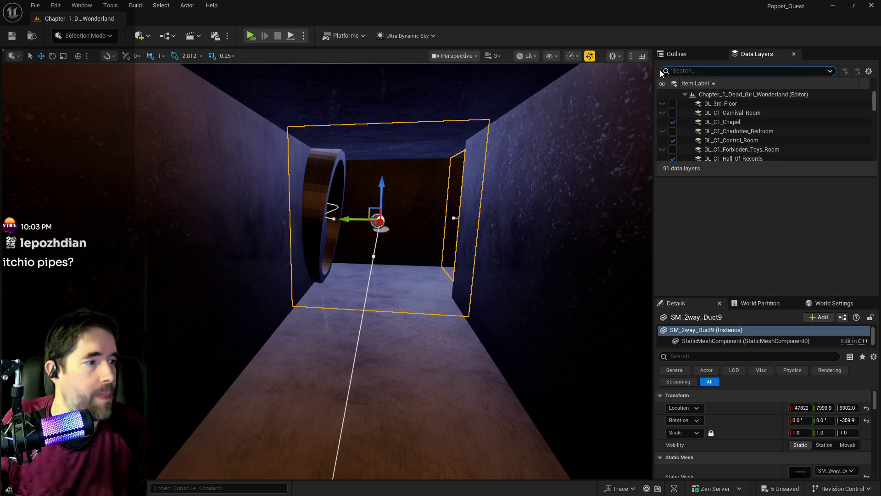
left_click(669, 54)
right_click(735, 234)
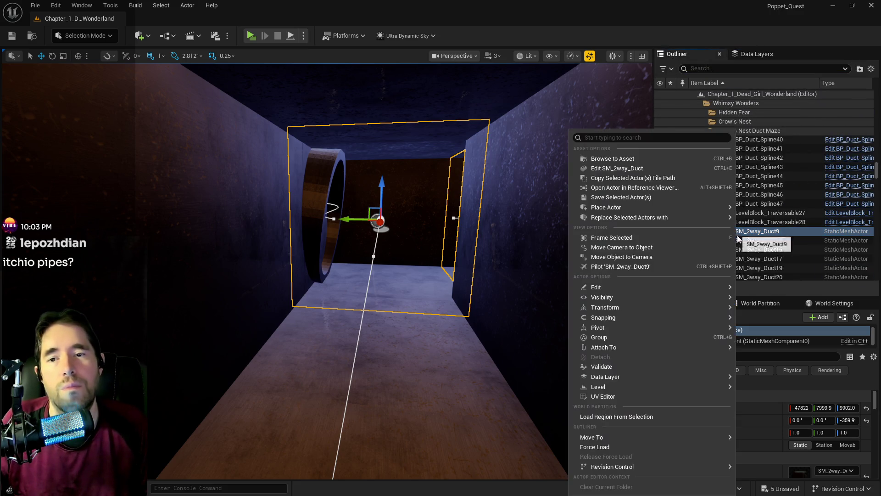
left_click(668, 166)
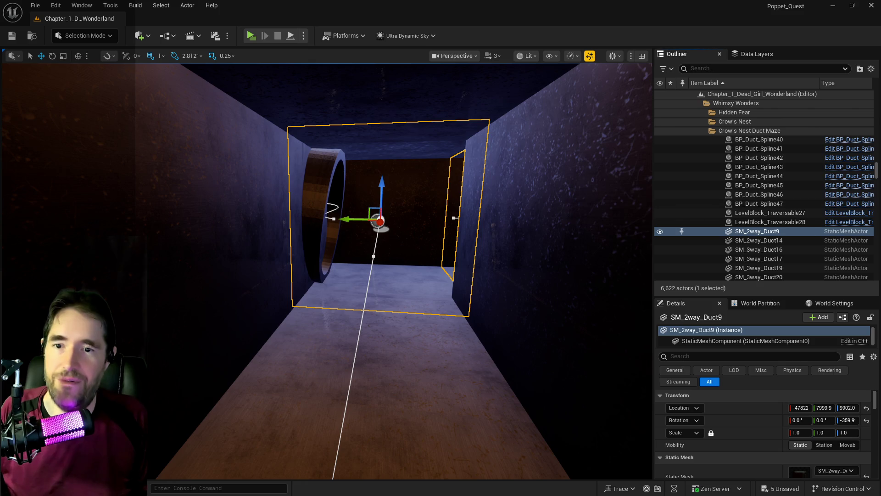
Place SM_3way_Duct2 in the corridor, raise it, and delete the old SM_2way_Duct9
left_click_drag(800, 472, 361, 212)
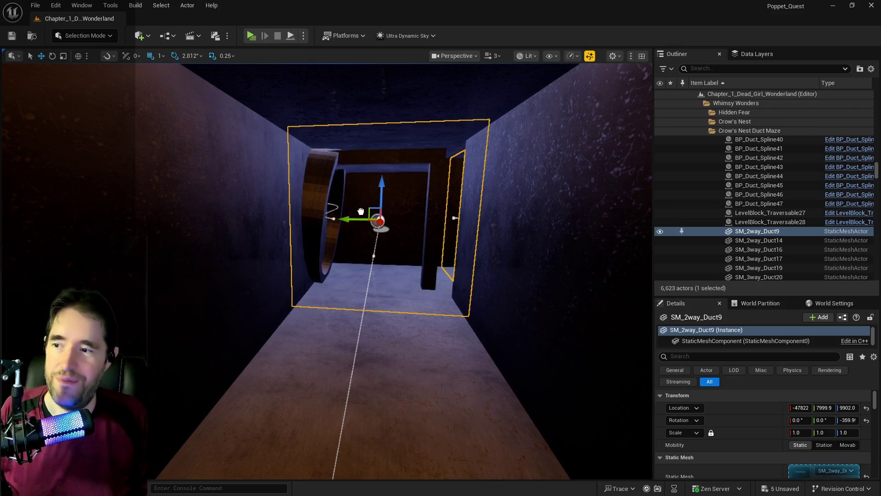
left_click(383, 197)
scroll(399, 193, "up", 5)
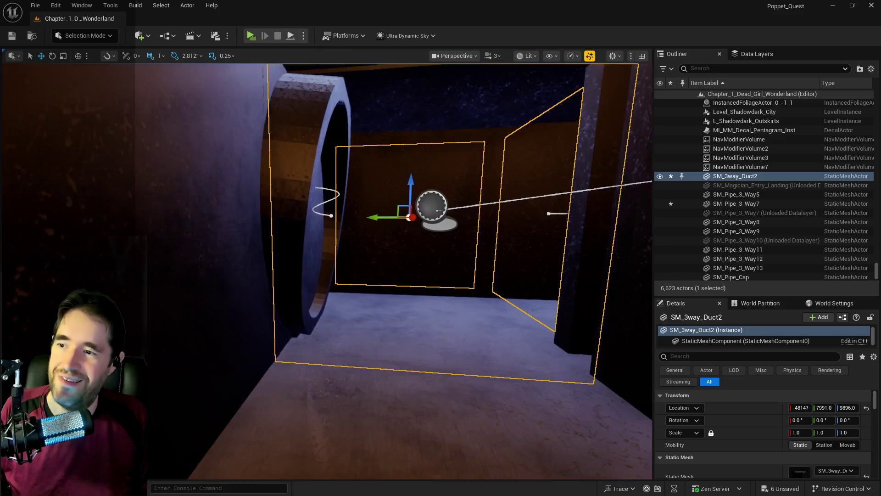
mouse_move(408, 194)
left_mouse_down()
mouse_move(416, 195)
mouse_move(370, 196)
mouse_move(357, 232)
left_mouse_up()
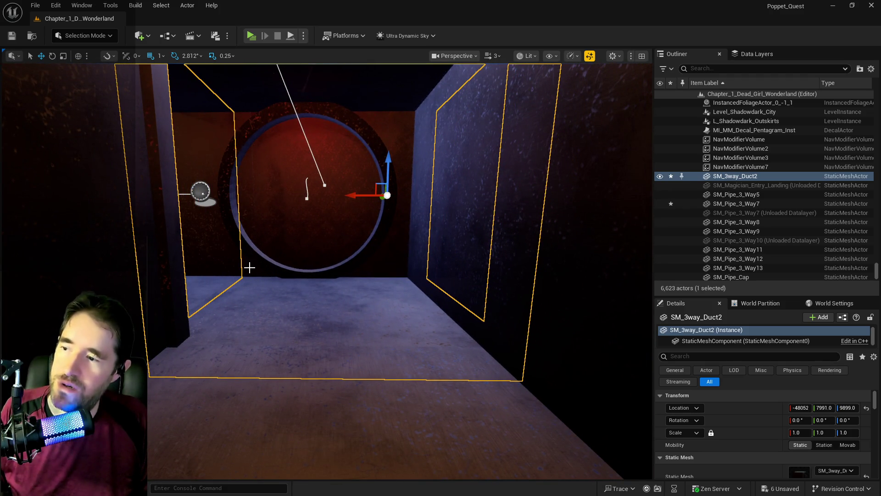
left_click(247, 294)
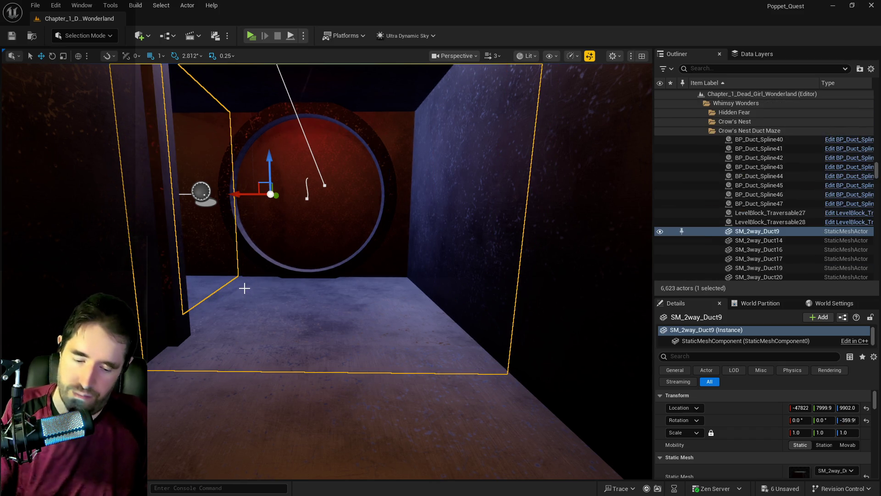
key("Delete")
left_click(294, 315)
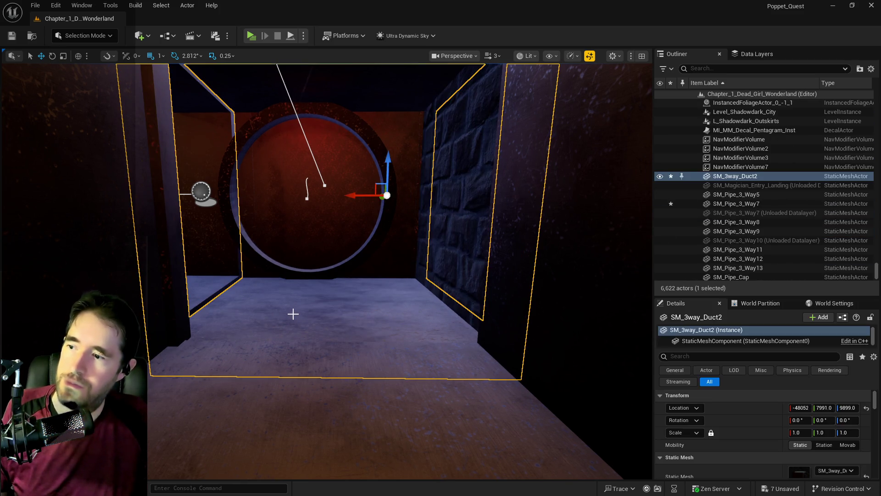
scroll(377, 179, "up", 3)
Raise SM_3way_Duct2, rotate it 90° on Z, and slide it to -47937, 7899, 9902
mouse_move(386, 170)
left_mouse_down()
mouse_move(402, 87)
mouse_move(421, 186)
mouse_move(427, 162)
left_mouse_up()
left_click_drag(372, 188, 415, 189)
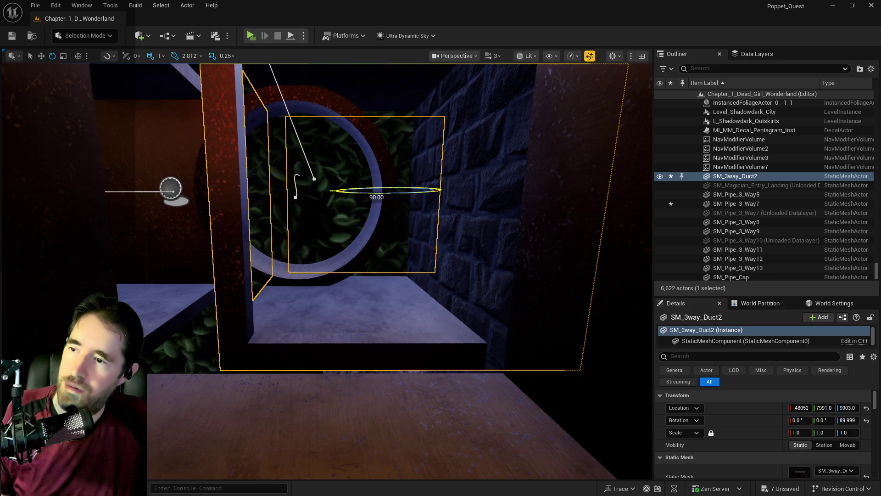
mouse_move(360, 195)
left_mouse_down()
mouse_move(295, 192)
mouse_move(293, 184)
left_mouse_up()
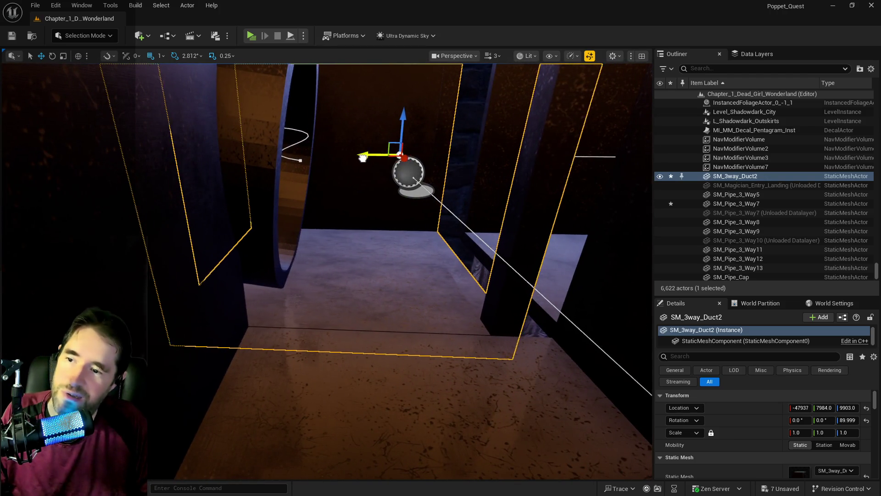
key("Left")
left_click_drag(401, 162, 409, 162)
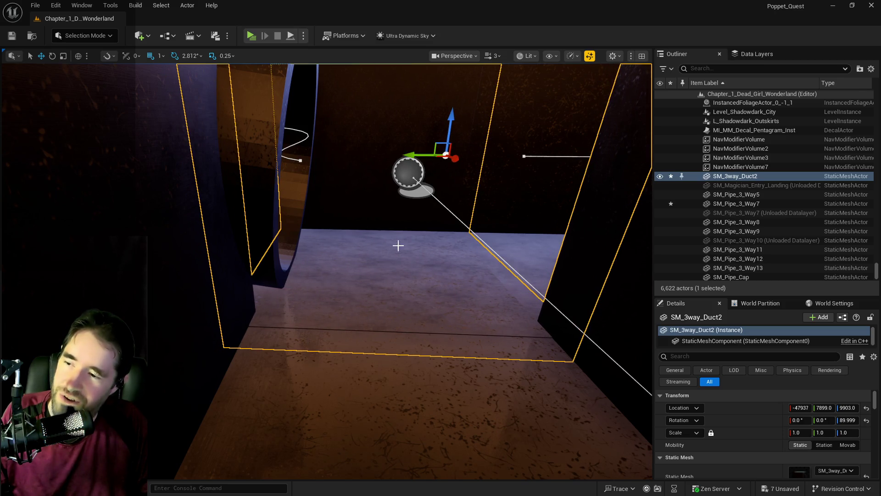
left_click(418, 378)
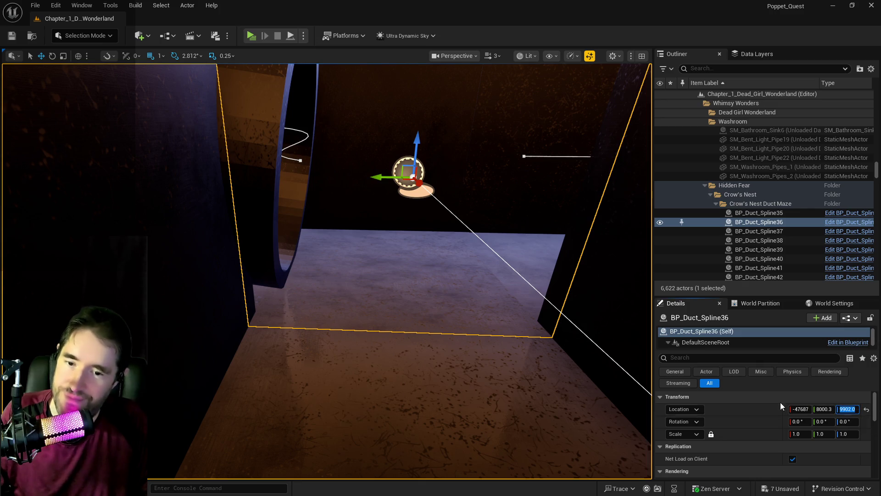
key("ctrl+z")
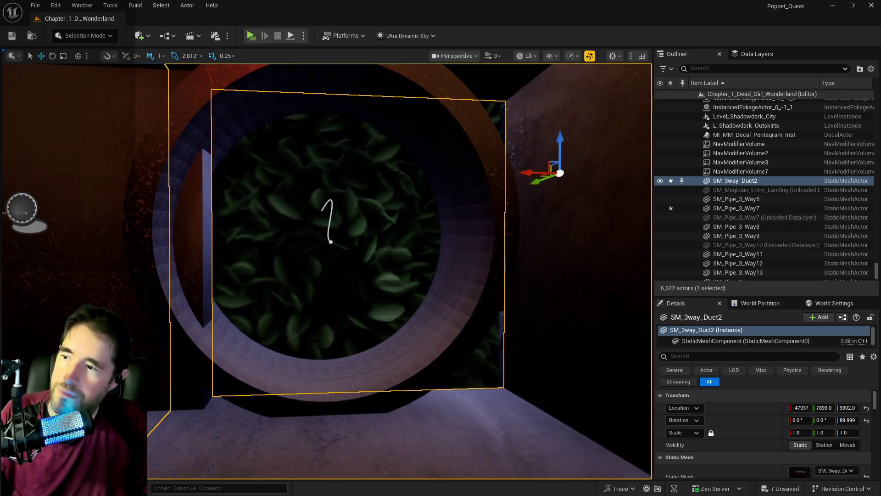
key("f")
Select BP_SplinePipesHollow4, test moving it along X, then undo the move
left_click(285, 238)
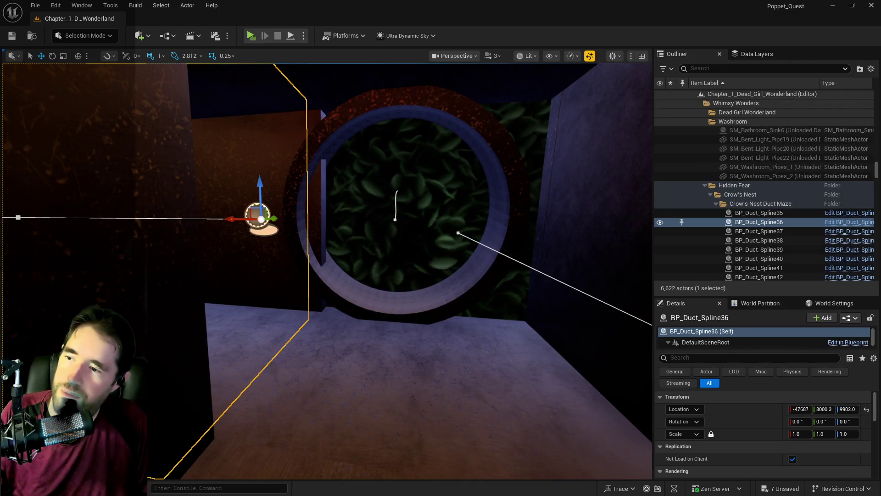
key("ctrl+z")
key("Right")
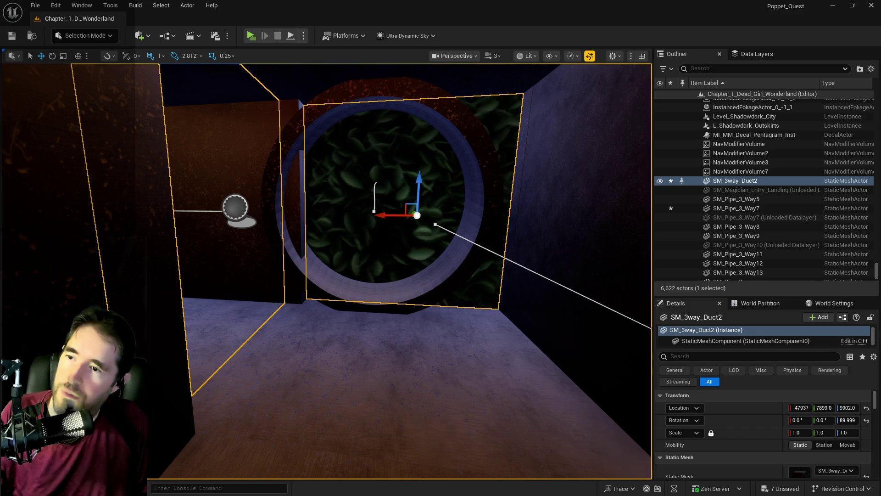
left_click(480, 185)
mouse_move(351, 198)
left_mouse_down()
mouse_move(386, 203)
mouse_move(90, 221)
mouse_move(139, 225)
left_mouse_up()
key("ctrl+z")
Nudge BP_SplinePipesHollow4's end spline point along X and fly through to check the duct alignment
left_click(362, 213)
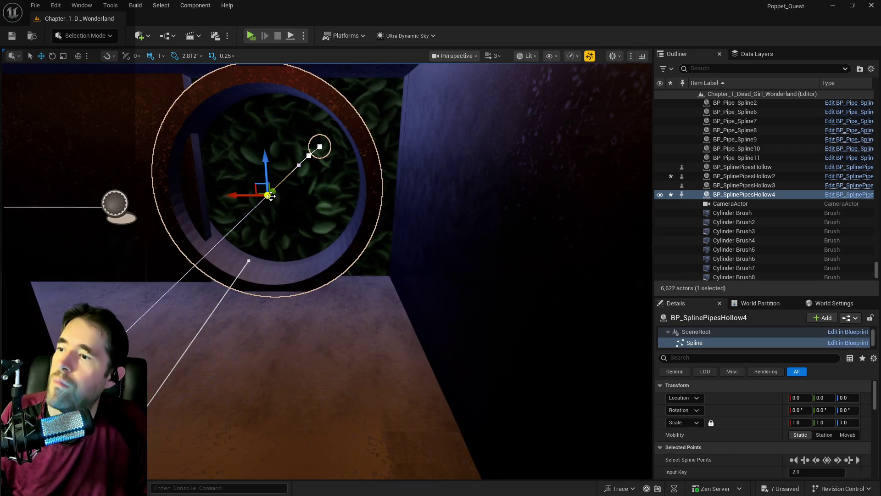
mouse_move(256, 193)
left_mouse_down()
mouse_move(289, 204)
mouse_move(314, 185)
left_mouse_up()
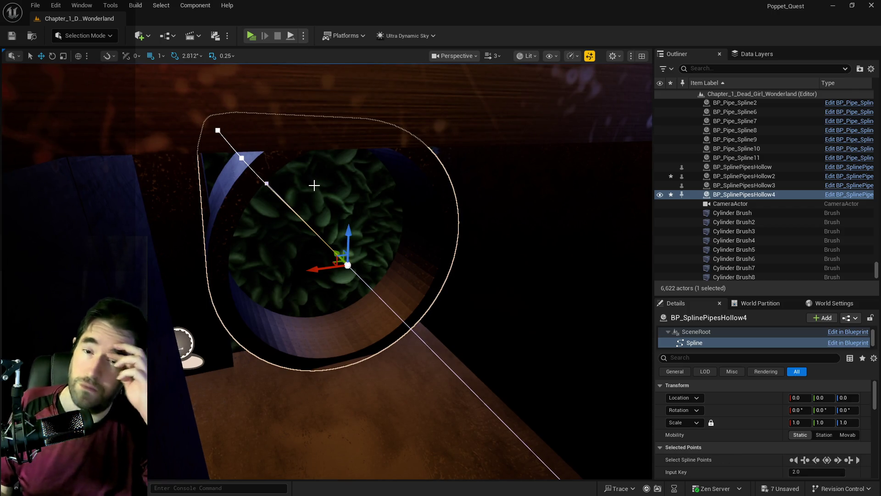
left_click_drag(356, 246, 358, 245)
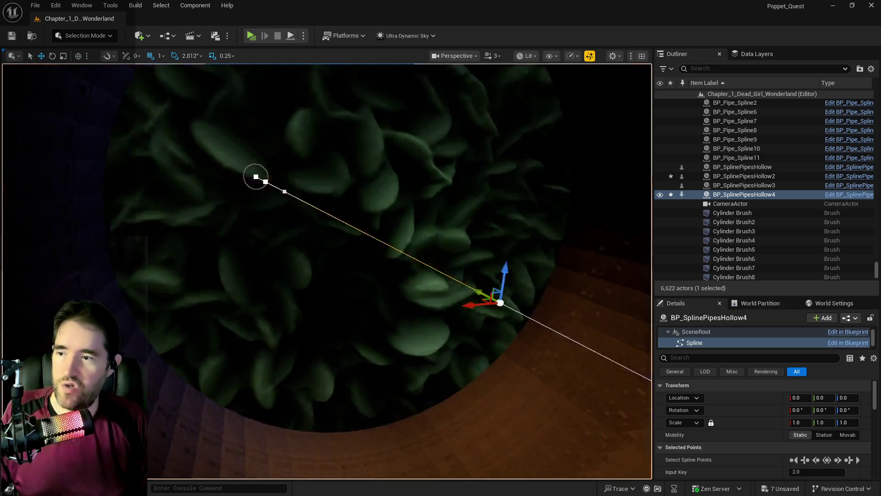
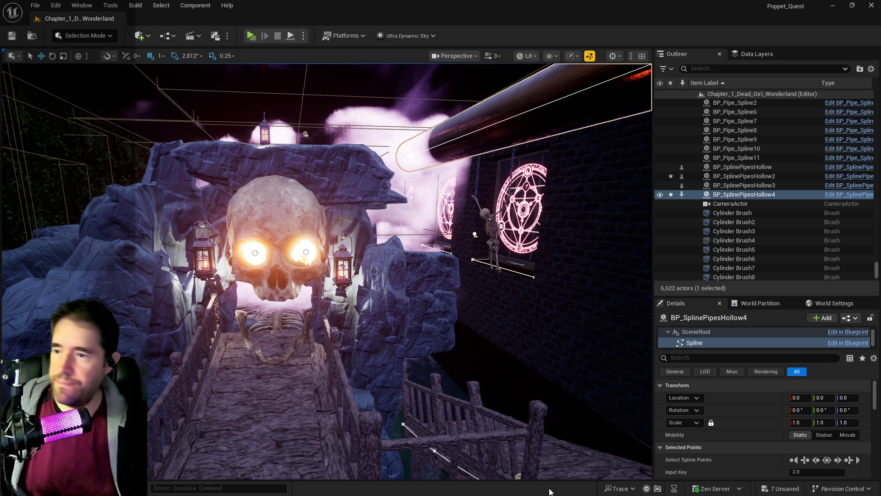
Frame the selected spline pipe and inspect it from above and from a close side angle
key("f")
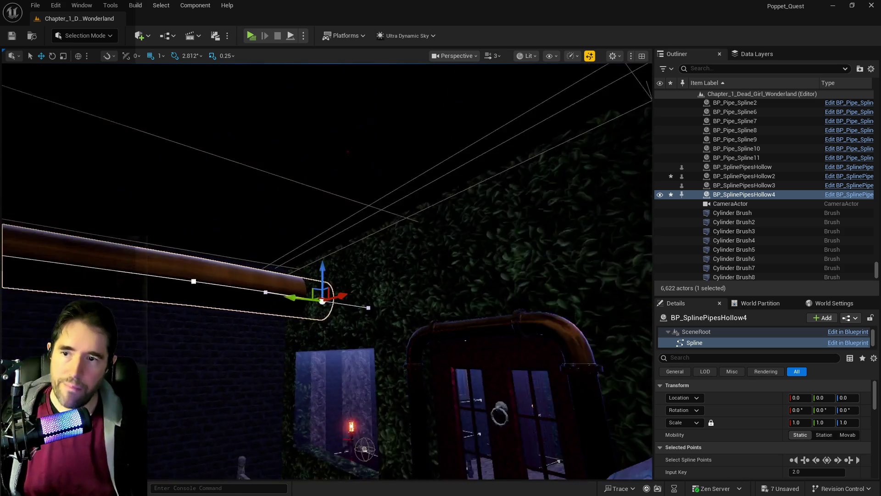
mouse_move(326, 271)
left_mouse_down()
mouse_move(414, 262)
mouse_move(422, 316)
left_mouse_up()
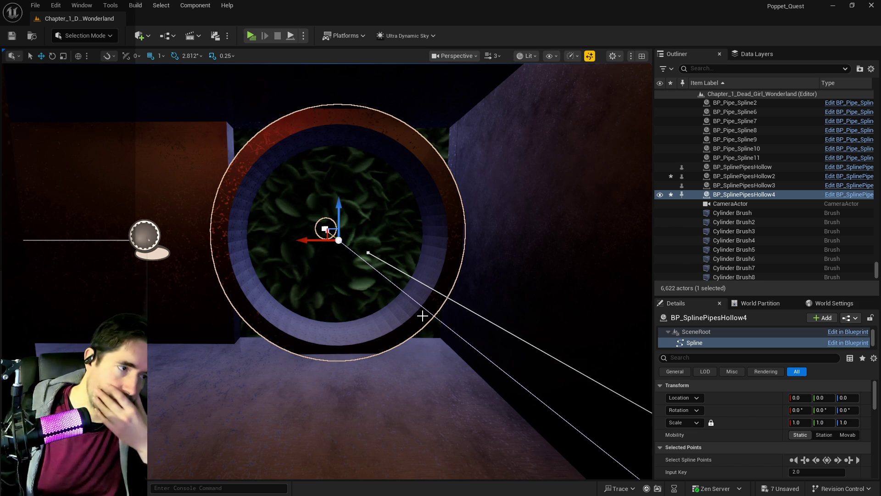
mouse_move(571, 186)
left_mouse_down()
mouse_move(514, 202)
mouse_move(496, 220)
mouse_move(569, 430)
mouse_move(509, 450)
mouse_move(264, 373)
left_mouse_up()
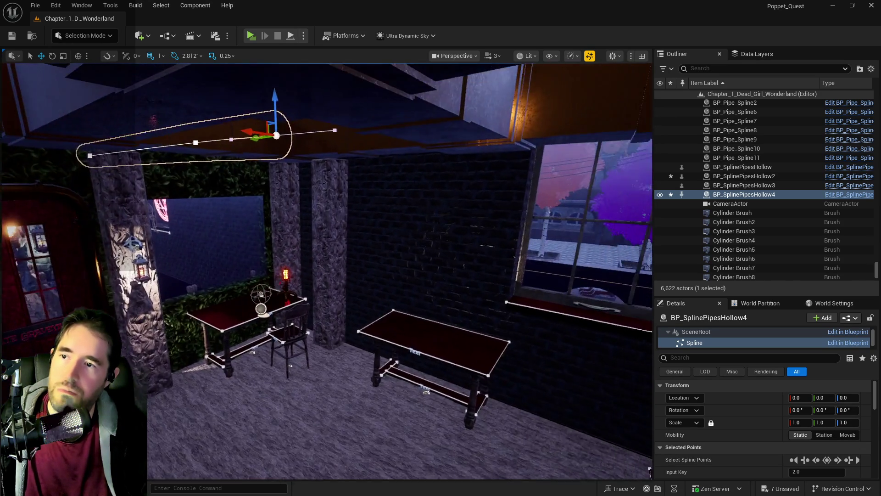
key("f")
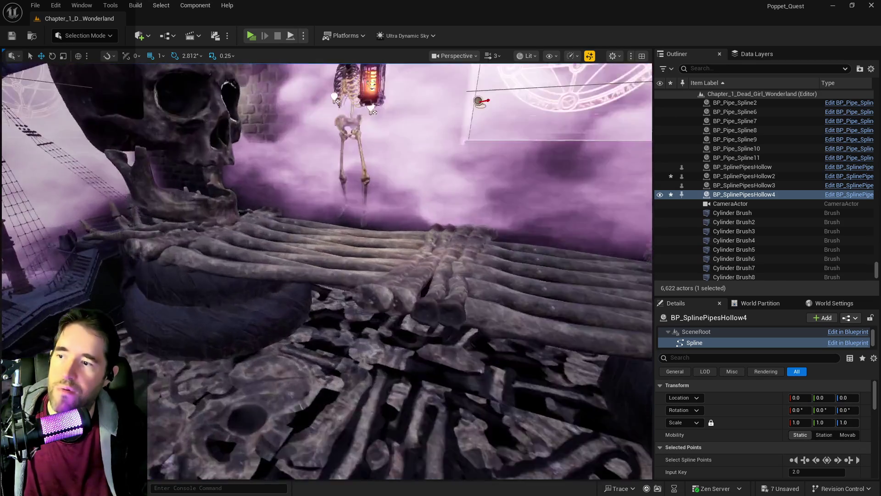
key("f")
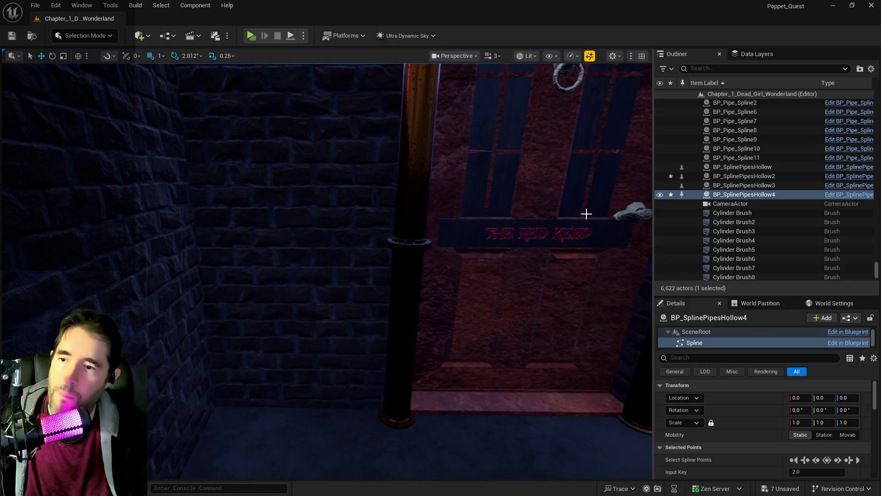
Change BP_Door_117's sign text from THE RED KEEP to THE GEARWORKS and save
left_click(593, 231)
scroll(780, 437, "down", 3)
left_click(824, 422)
type("THE GEARWR")
key("BackSpace")
type("ORKS")
key("ctrl+s")
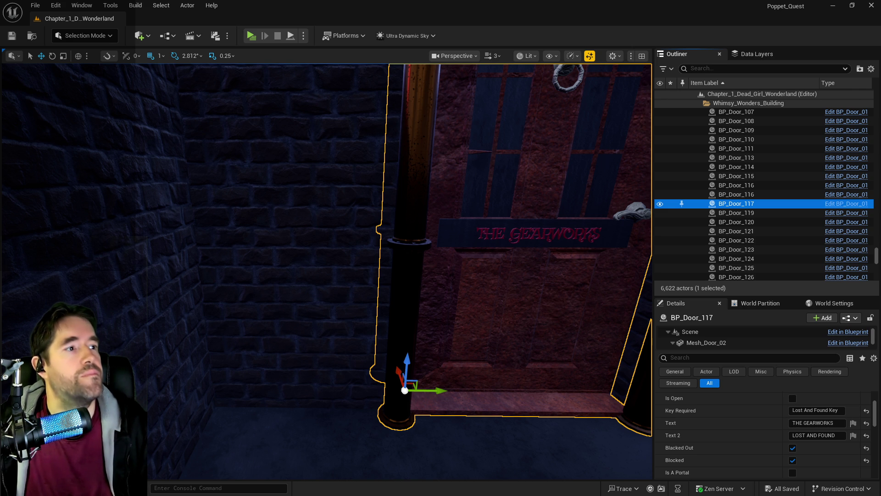
key("f")
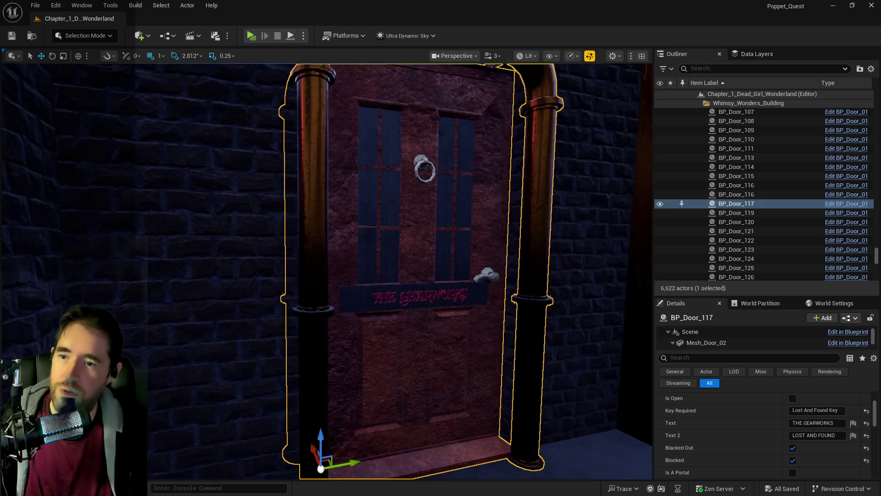
key("s")
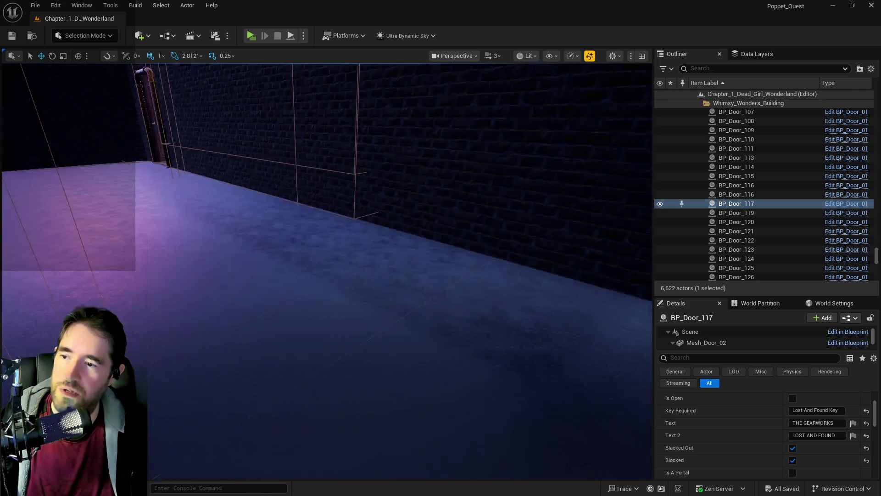
key("w")
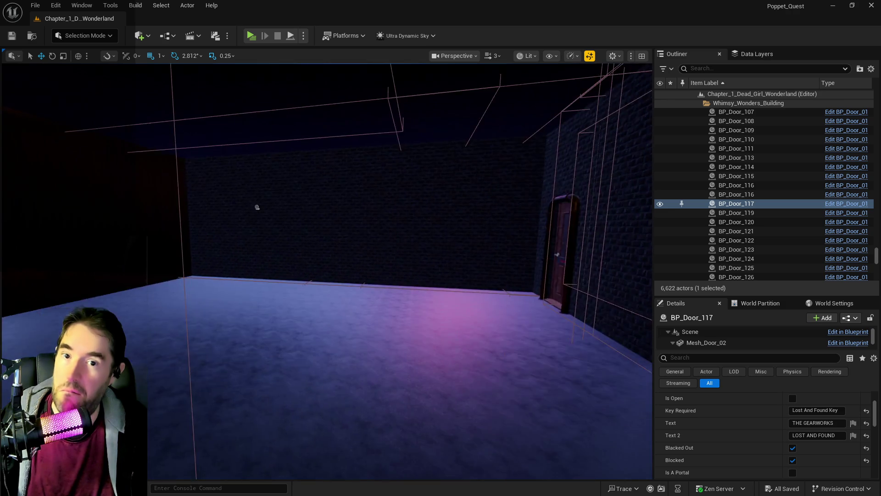
key("w")
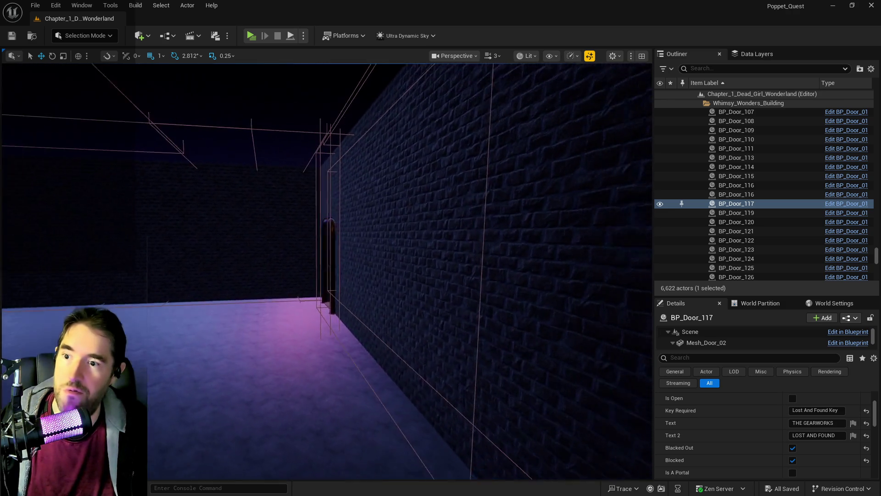
key("w")
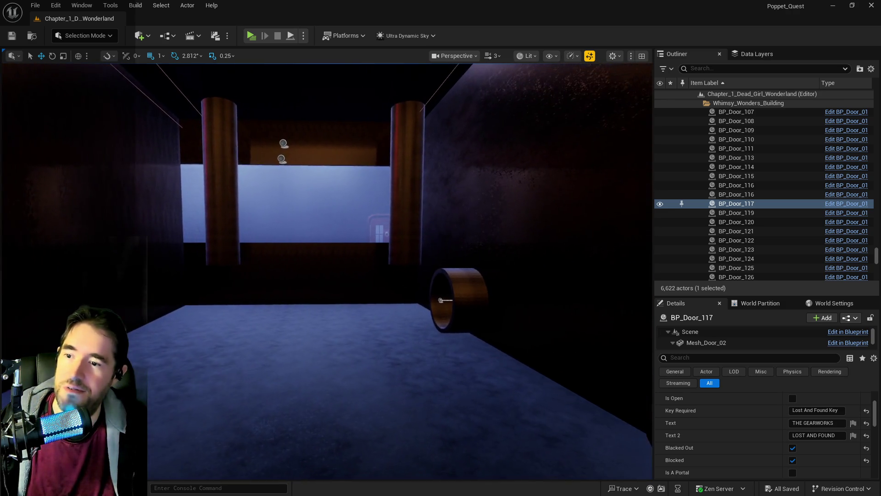
key("w")
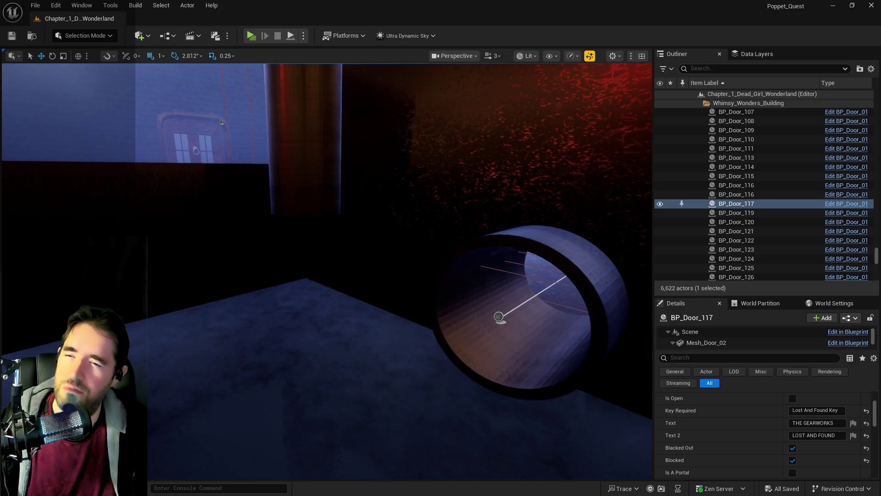
key("w")
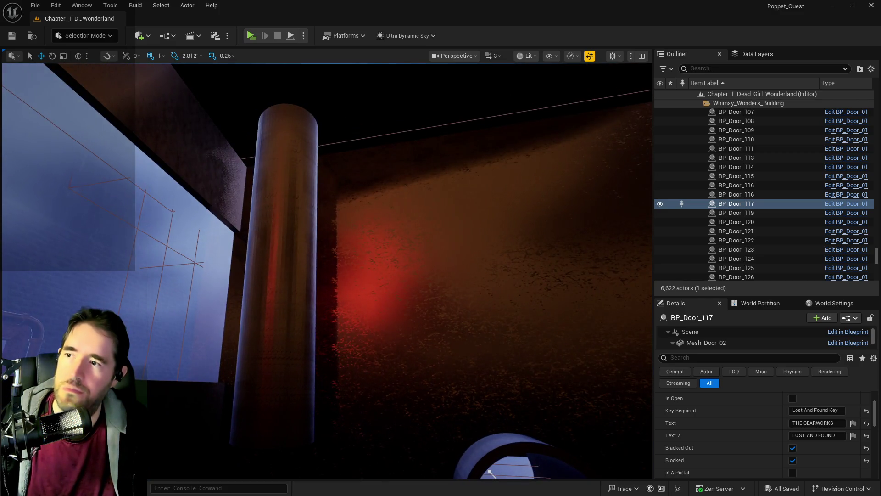
key("w")
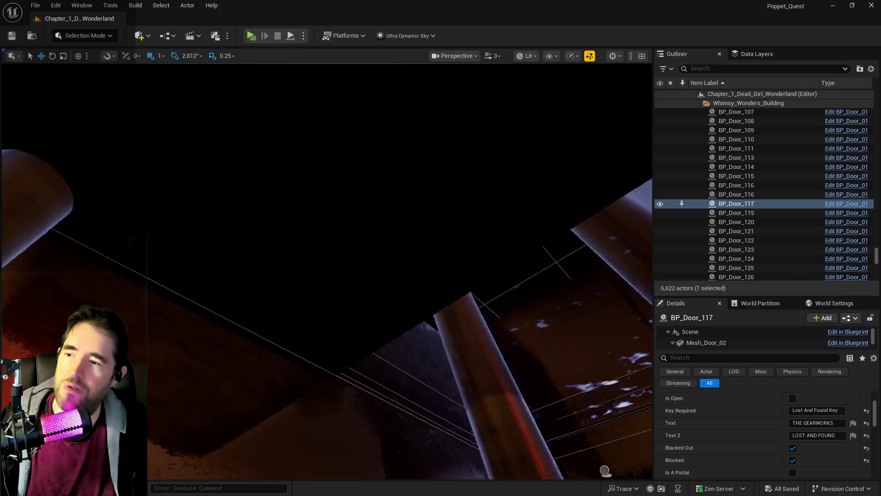
key("w")
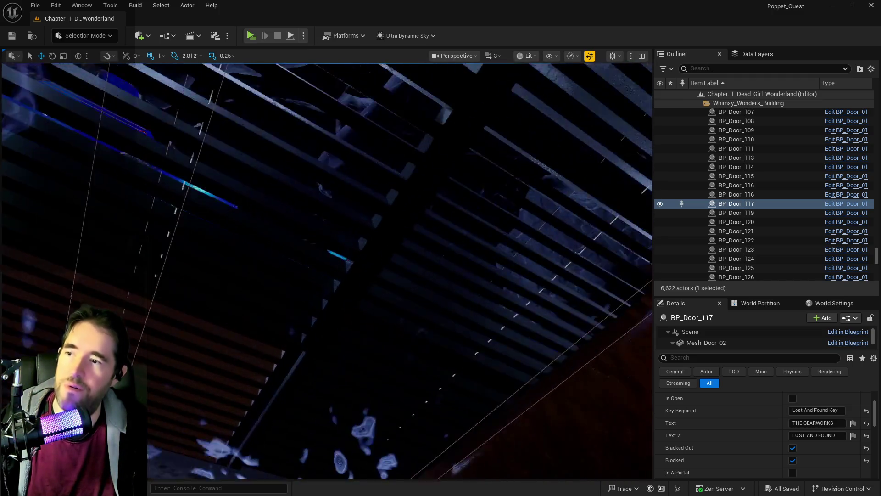
key("w")
key("f")
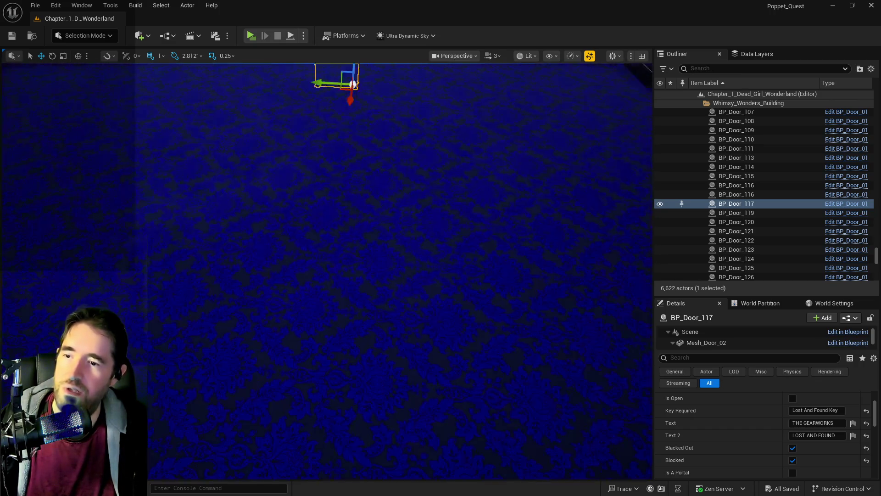
key("s")
mouse_move(449, 367)
left_mouse_down()
mouse_move(394, 367)
mouse_move(449, 368)
left_mouse_up()
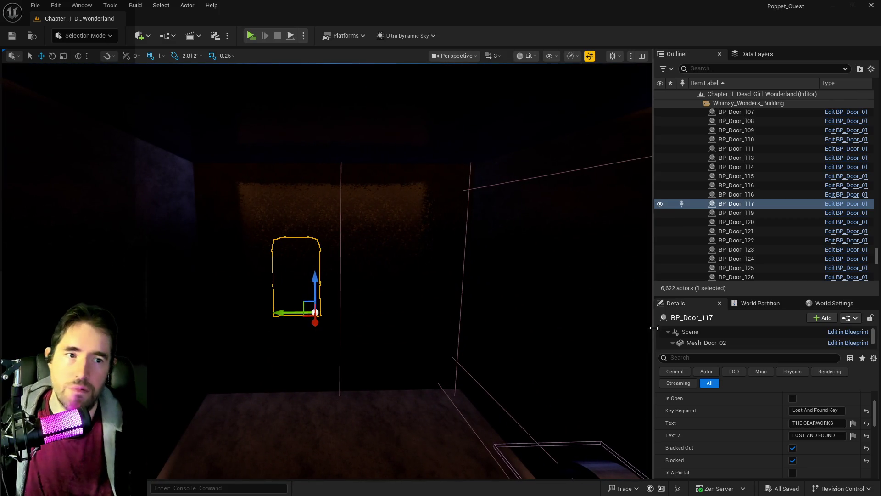
left_click_drag(303, 406, 288, 301)
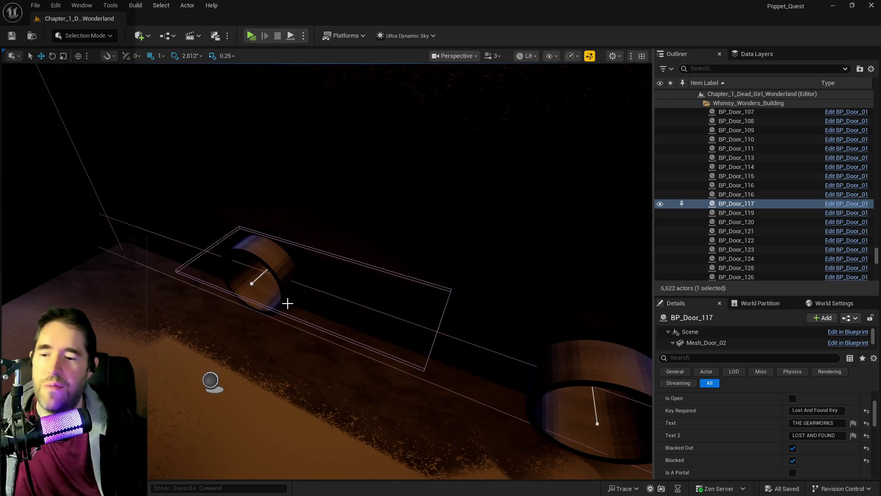
Duplicate the floor pipe BP_Pipe_Spline50 into a new ring and shift it up and left
left_click(277, 262)
right_click(715, 218)
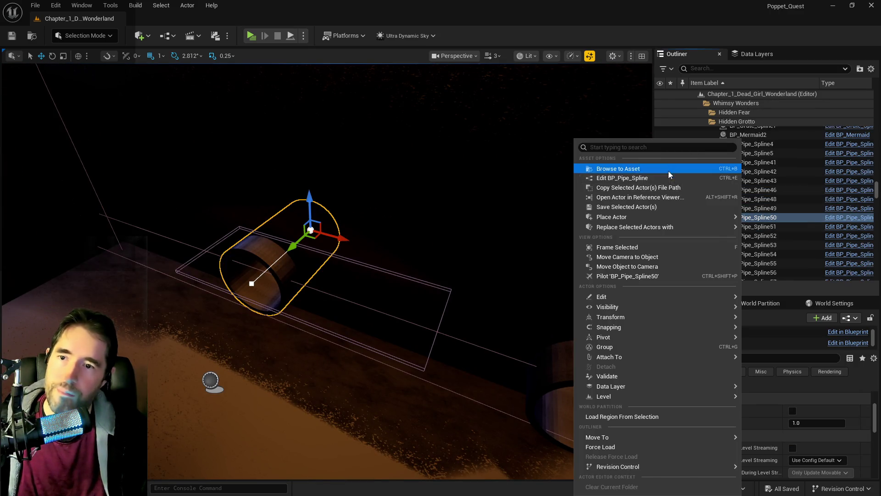
key("Escape")
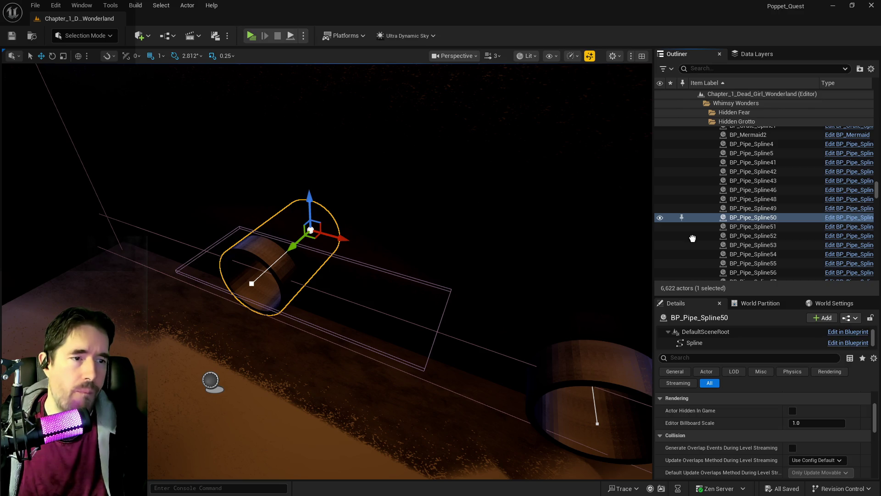
key("ctrl+d")
left_click_drag(123, 342, 157, 304)
mouse_move(186, 262)
left_mouse_down()
mouse_move(170, 249)
mouse_move(174, 226)
left_mouse_up()
mouse_move(481, 312)
left_mouse_down()
mouse_move(463, 321)
mouse_move(481, 312)
left_mouse_up()
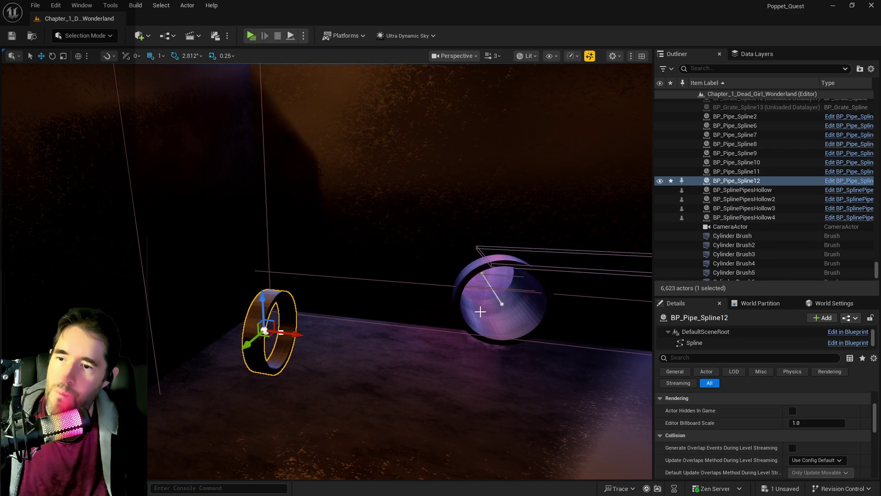
Set the new ring BP_Pipe_Spline12 to a uniform scale of 1.5
left_click(553, 335)
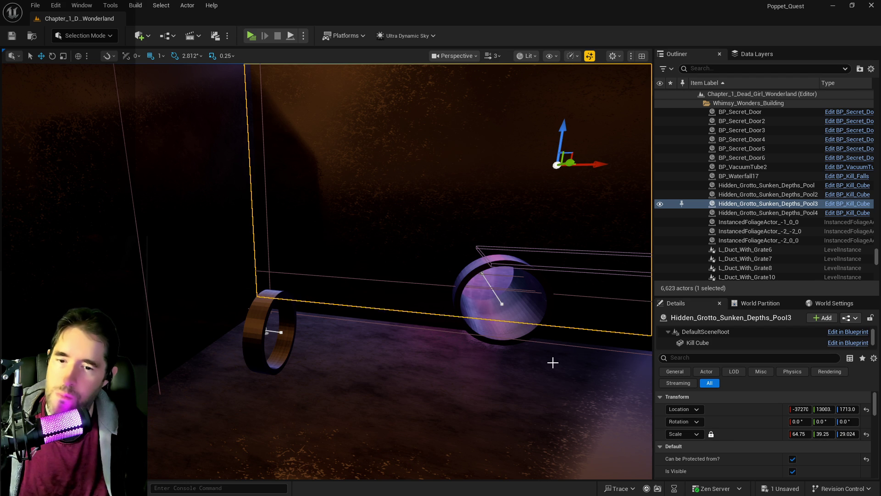
left_click(498, 317)
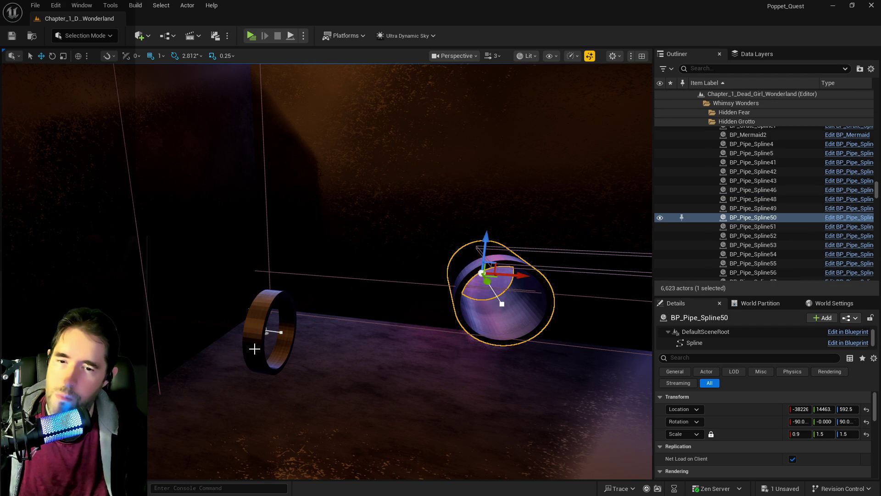
left_click(271, 331)
left_click(798, 434)
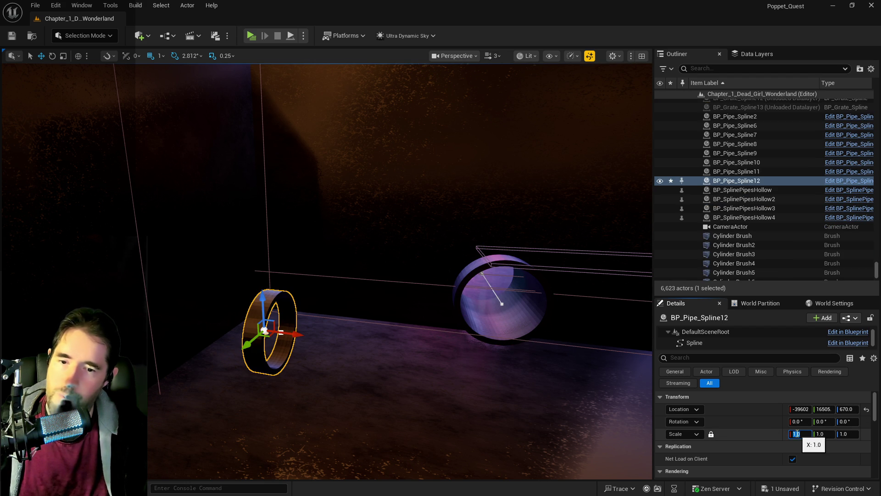
type("1.5")
key("Return")
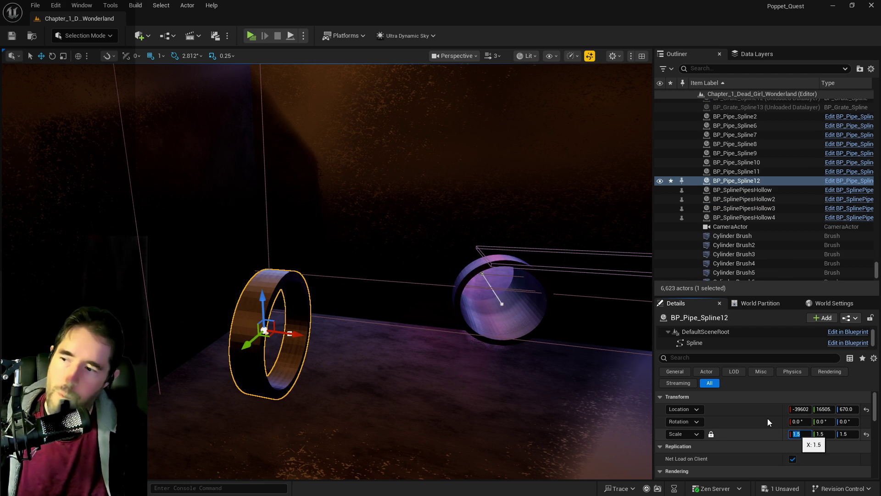
left_click_drag(170, 430, 277, 384)
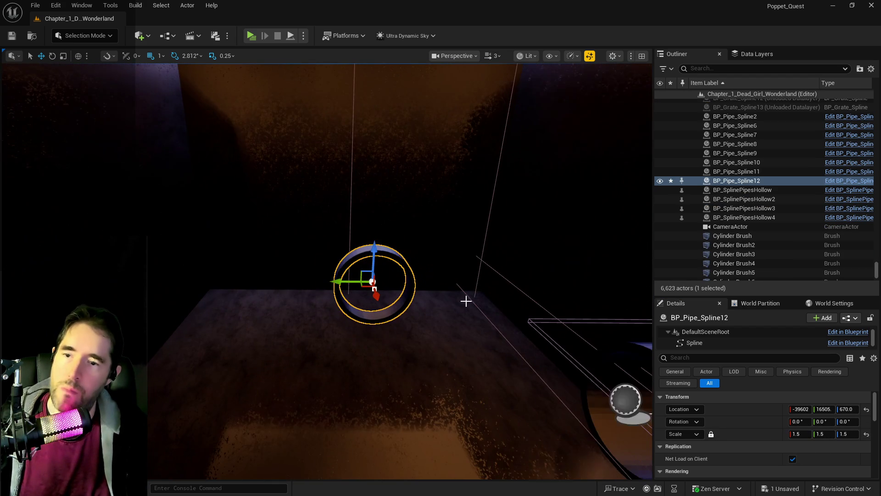
Search the Data Layers list for 'engine'
left_click(757, 53)
left_click(734, 69)
type("engine")
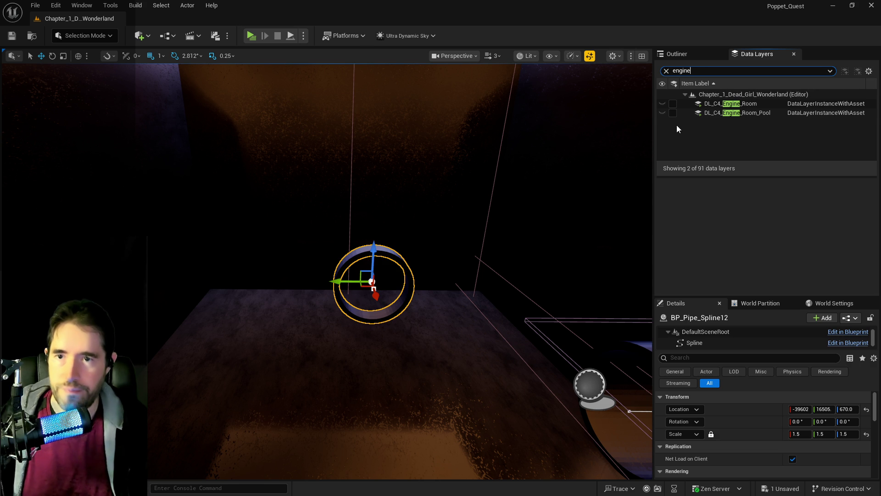
Load the DL_C4_Engine_Room data layer and rotate the ring 90° on Y
left_click(673, 104)
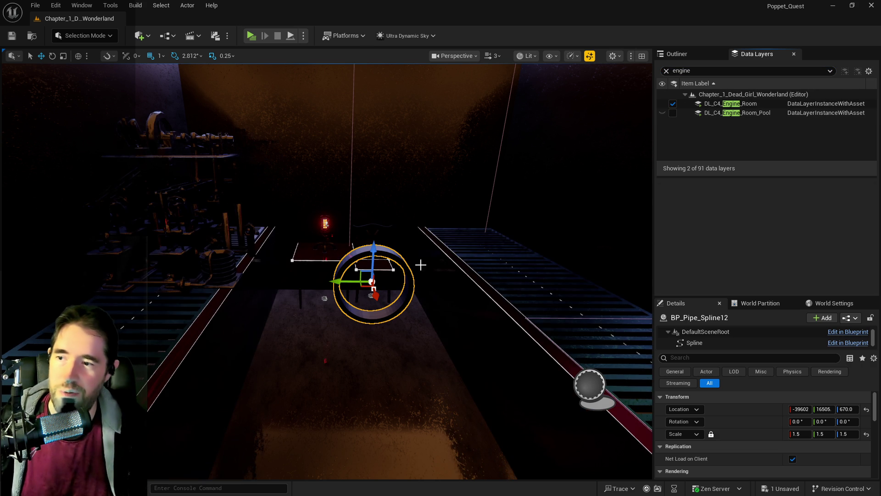
mouse_move(370, 259)
left_mouse_down()
mouse_move(353, 263)
mouse_move(353, 141)
mouse_move(329, 186)
left_mouse_up()
key("e")
left_click_drag(257, 175, 244, 234)
mouse_move(398, 215)
left_mouse_down()
mouse_move(322, 216)
mouse_move(443, 223)
left_mouse_up()
Move the ring to location -39602, 15218, 1500 above the engine room
key("w")
mouse_move(370, 178)
left_mouse_down()
mouse_move(555, 205)
mouse_move(551, 257)
left_mouse_up()
left_click_drag(419, 233, 444, 218)
mouse_move(505, 172)
left_mouse_down()
mouse_move(353, 158)
mouse_move(358, 167)
left_mouse_up()
left_click_drag(371, 276, 371, 275)
mouse_move(223, 301)
left_mouse_down()
mouse_move(433, 306)
mouse_move(423, 305)
mouse_move(429, 280)
left_mouse_up()
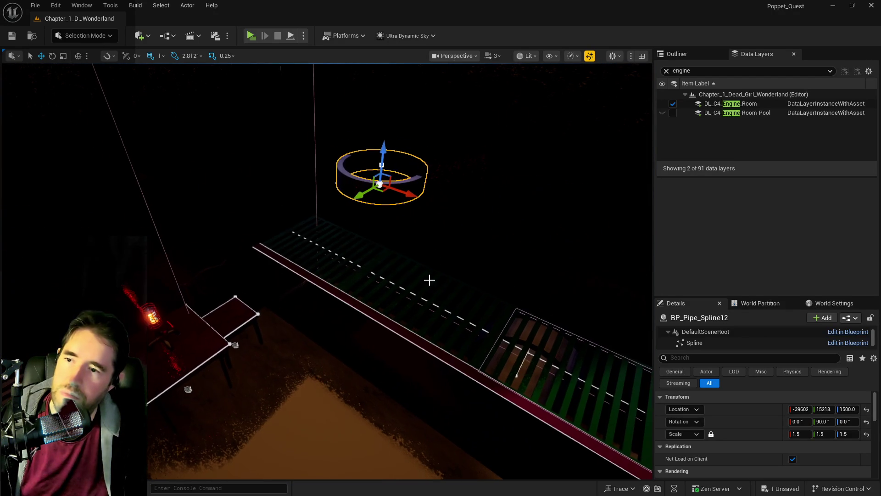
Stretch the pipe spline upward into a vertical tube and frame the pipe actor
left_click(386, 165)
scroll(399, 169, "down", 3)
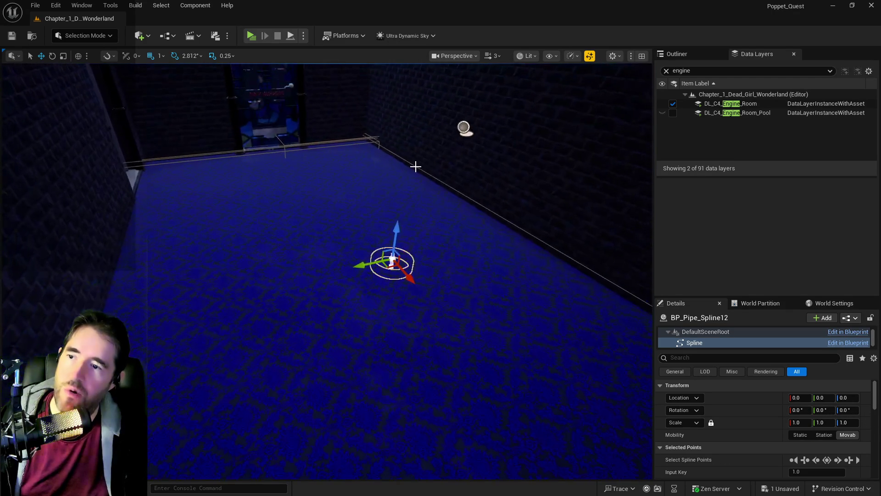
left_click_drag(399, 229, 425, 101)
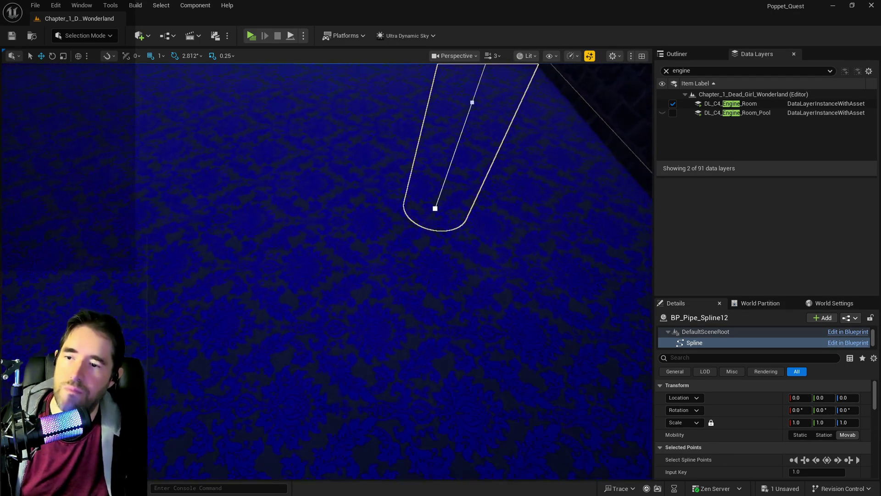
scroll(440, 196, "down", 5)
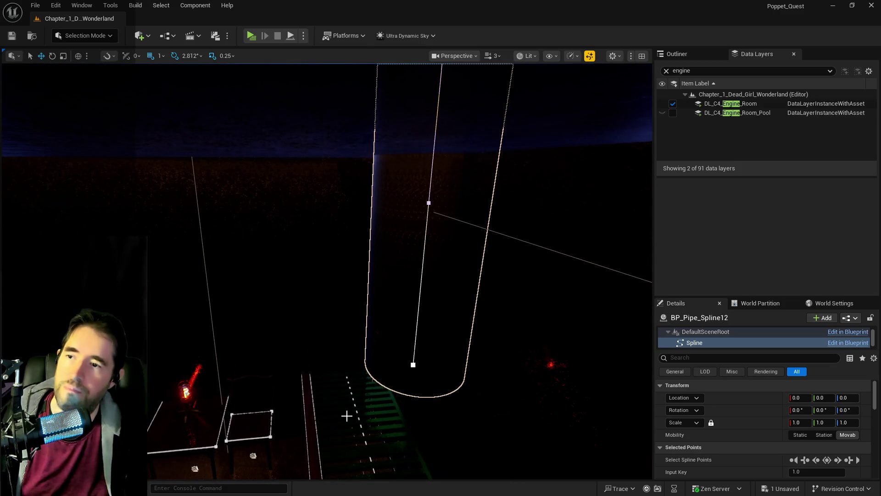
left_click(347, 416)
left_click(387, 329)
key("f")
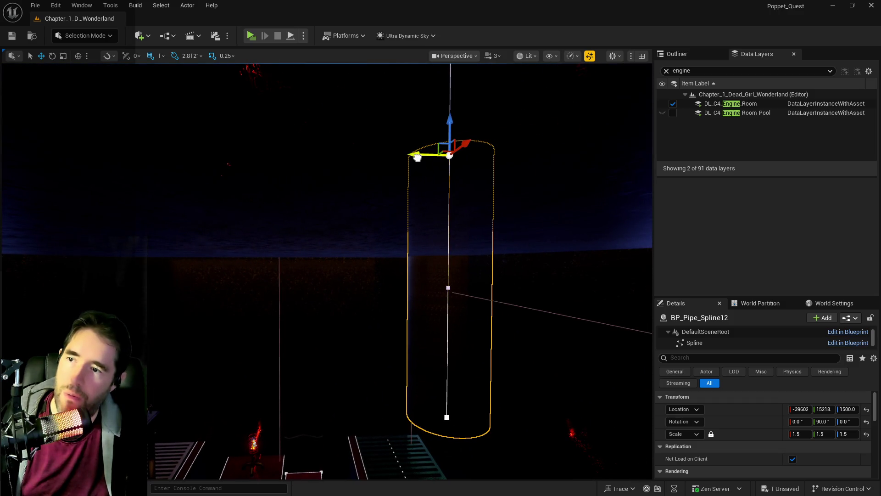
left_click_drag(418, 157, 390, 158)
key("ctrl+z")
key("ctrl+z")
key("ctrl+z")
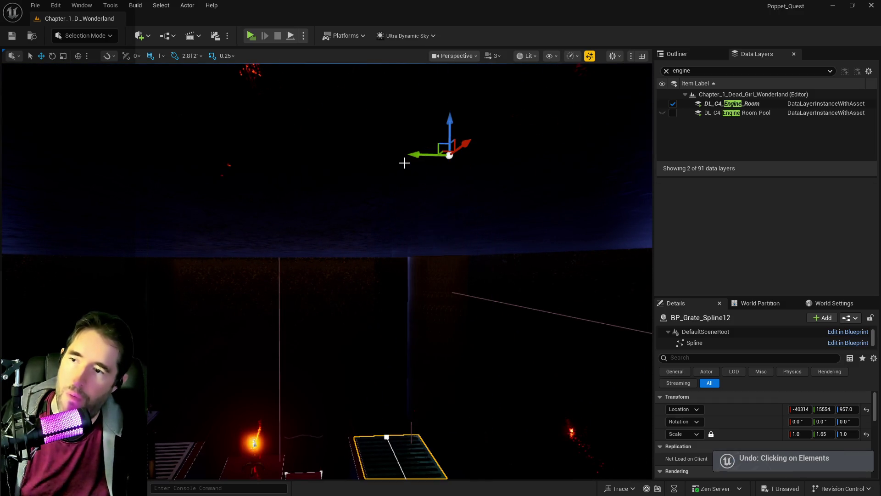
Rotate the BP_Pipe_Spline12 actor roughly 177 degrees
scroll(406, 178, "down", 5)
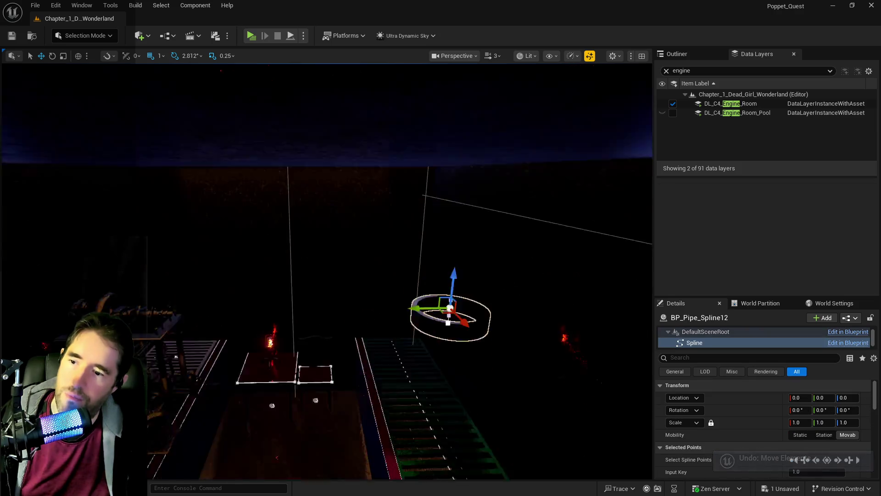
key("e")
mouse_move(378, 123)
left_mouse_down()
mouse_move(372, 136)
mouse_move(382, 124)
left_mouse_up()
key("ctrl+z")
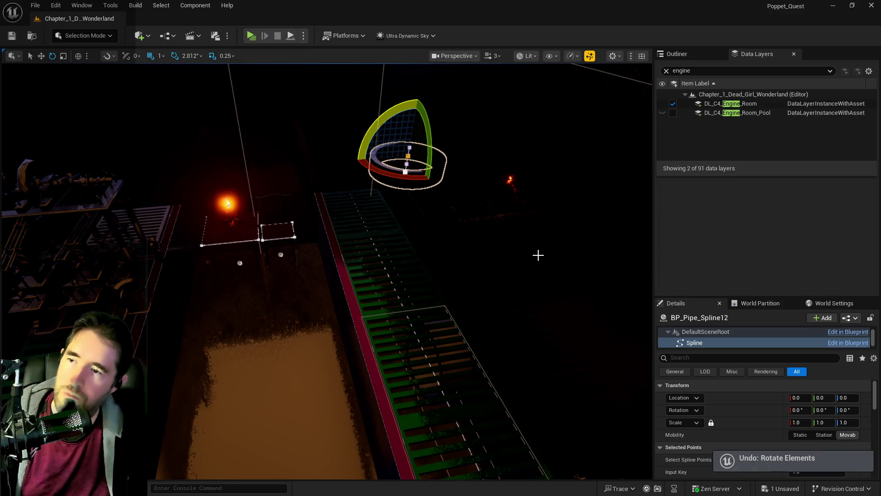
left_click(539, 255)
left_click(412, 176)
mouse_move(371, 149)
left_mouse_down()
mouse_move(381, 202)
mouse_move(370, 155)
left_mouse_up()
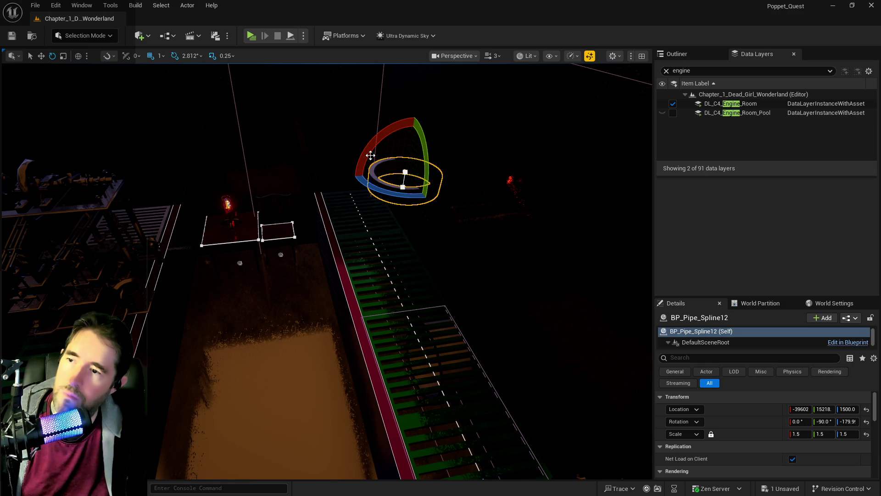
Stretch the pipe into a tall cylinder and lower it to Z 1113
left_click(403, 175)
key("r")
left_click_drag(406, 153, 416, 94)
left_click(421, 170)
left_click(420, 170)
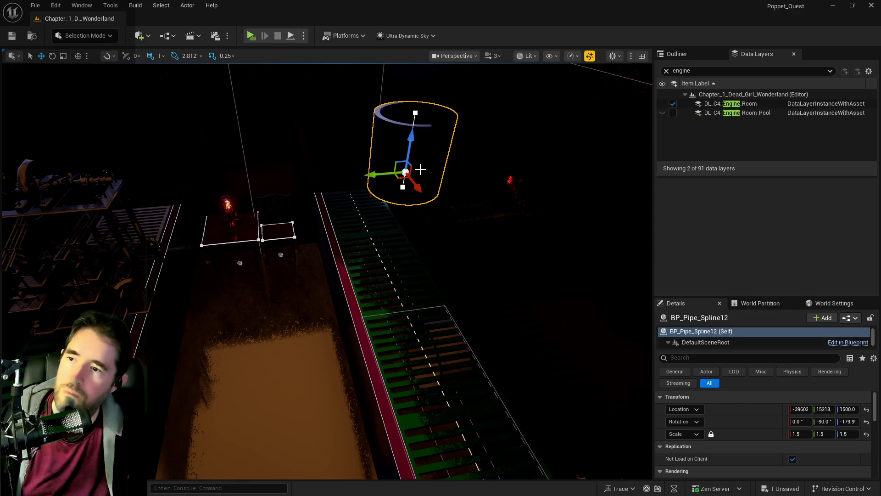
left_click_drag(375, 180, 352, 261)
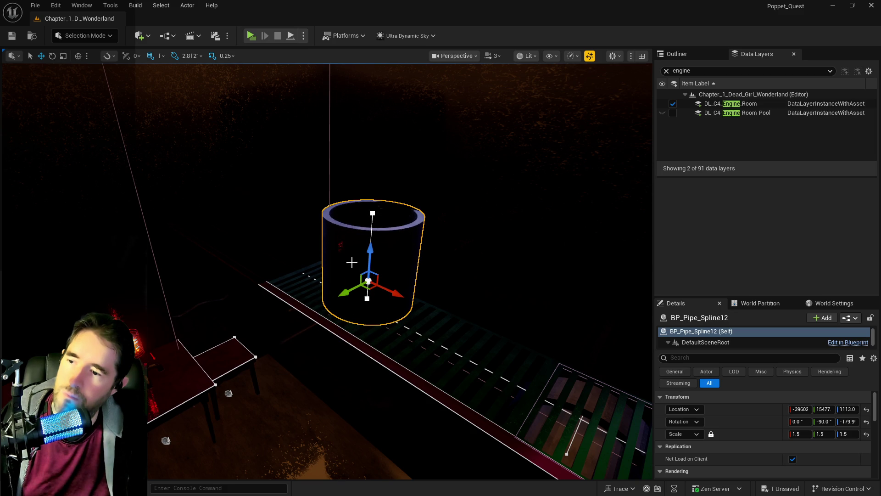
mouse_move(586, 347)
left_mouse_down()
mouse_move(569, 349)
mouse_move(585, 348)
left_mouse_up()
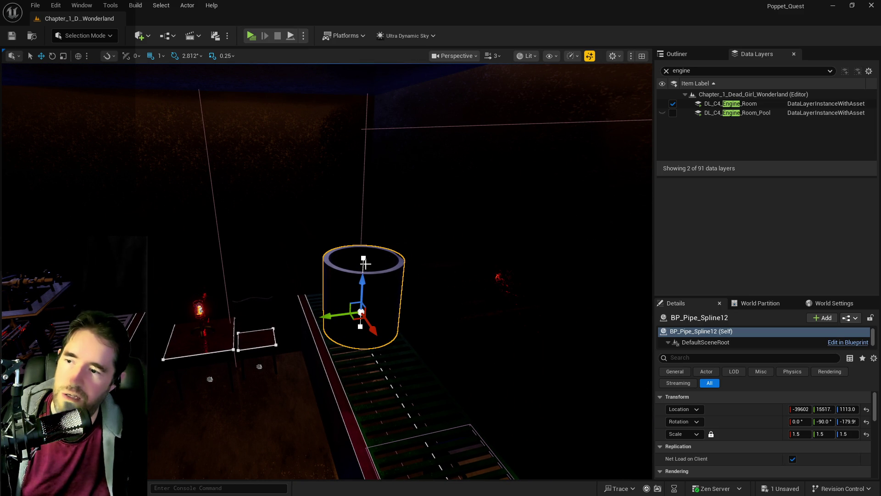
Move the pipe along X toward the brick wall
left_click(343, 340)
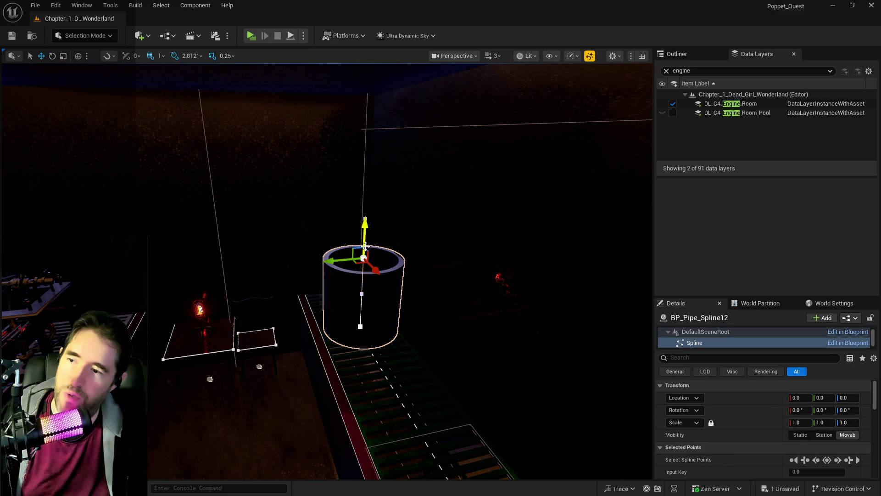
left_click_drag(363, 339, 360, 247)
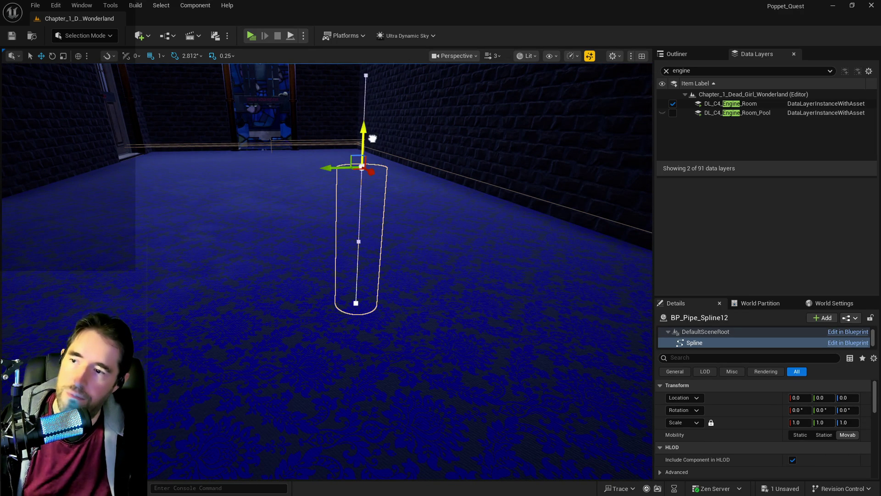
left_click_drag(430, 190, 427, 303)
left_click(381, 311)
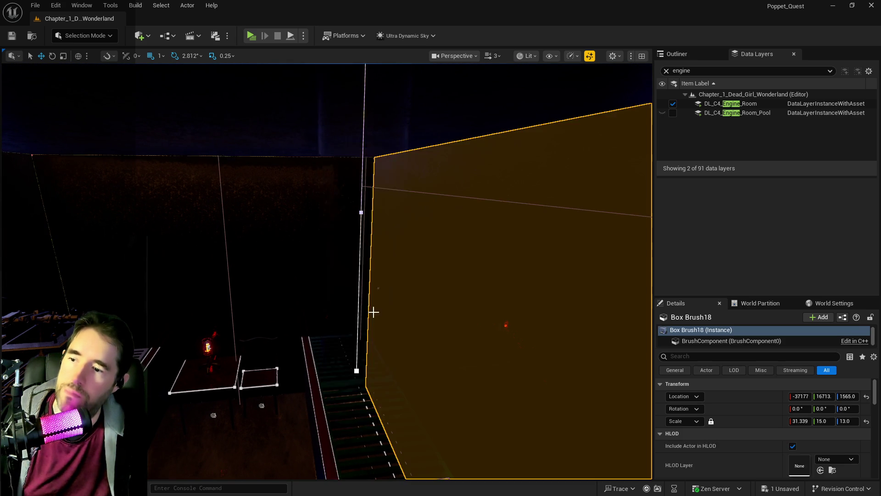
left_click(367, 310)
mouse_move(317, 359)
left_mouse_down()
mouse_move(336, 340)
mouse_move(358, 365)
mouse_move(353, 360)
left_mouse_up()
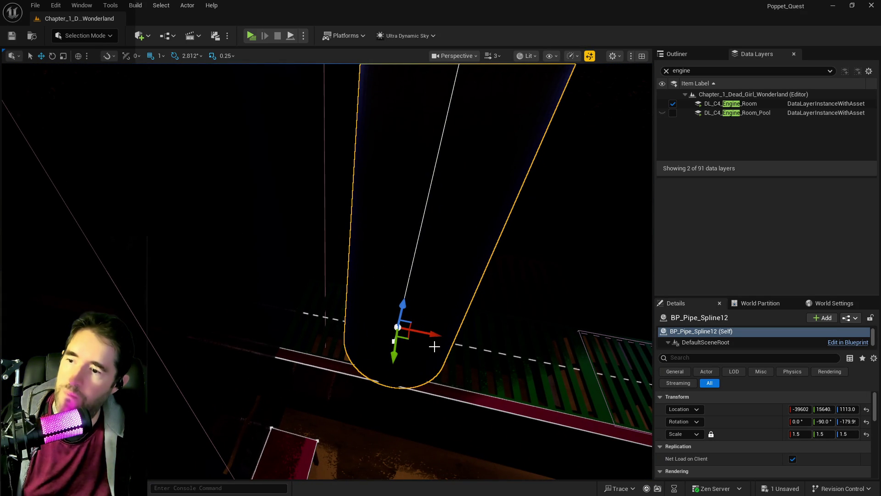
left_click_drag(413, 333, 381, 329)
key("f")
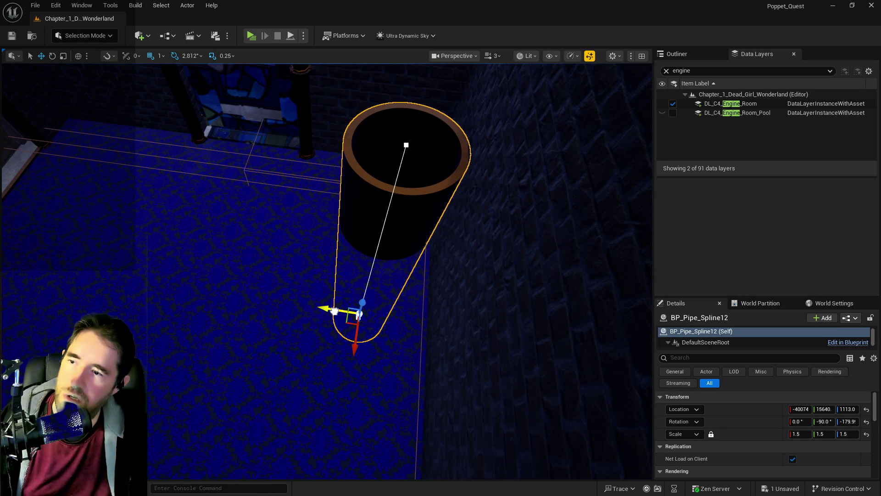
left_click_drag(373, 294, 373, 248)
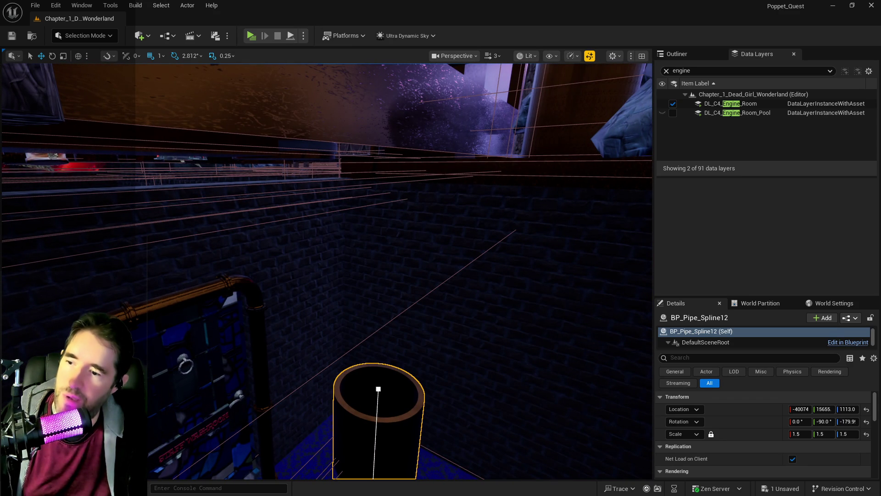
Raise the pipe's top spline point higher
left_click(378, 388)
left_click_drag(396, 279, 407, 84)
mouse_move(368, 152)
left_mouse_down()
mouse_move(369, 138)
mouse_move(349, 138)
mouse_move(358, 184)
mouse_move(367, 174)
mouse_move(395, 177)
mouse_move(378, 192)
mouse_move(363, 182)
mouse_move(370, 195)
left_mouse_up()
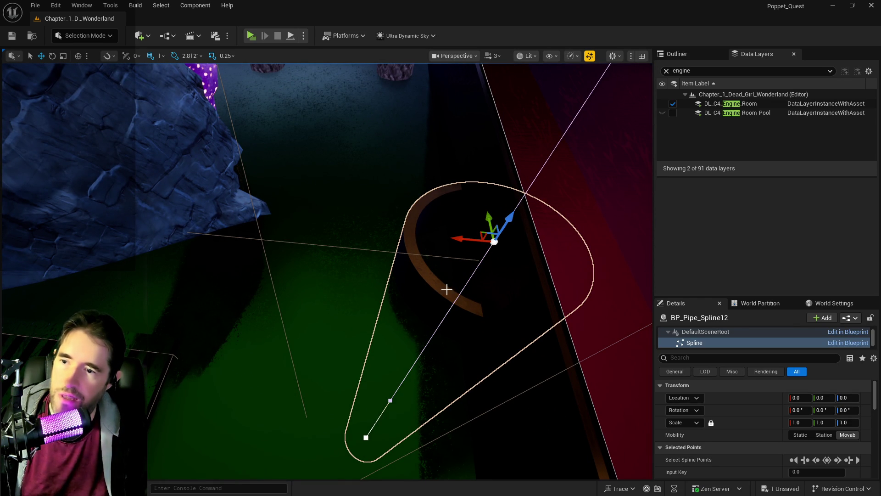
Reselect the pipe actor and swing the view toward the engine room
left_click(429, 281)
left_click(376, 246)
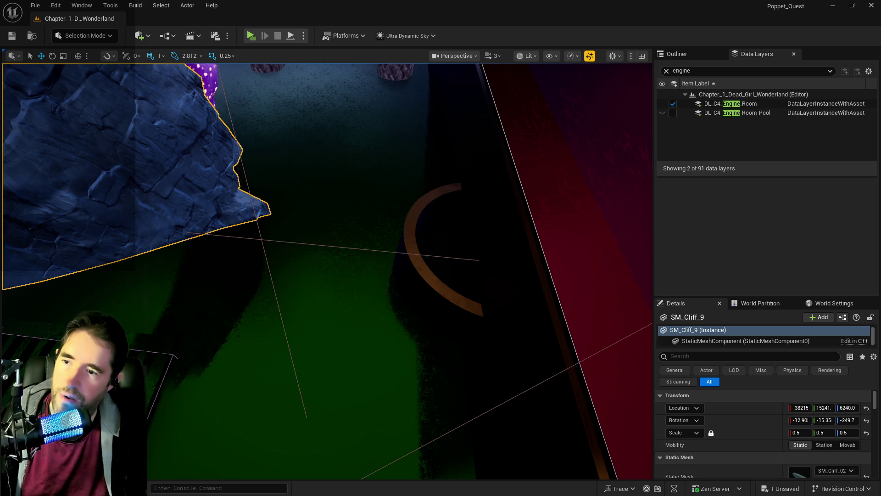
left_click(437, 257)
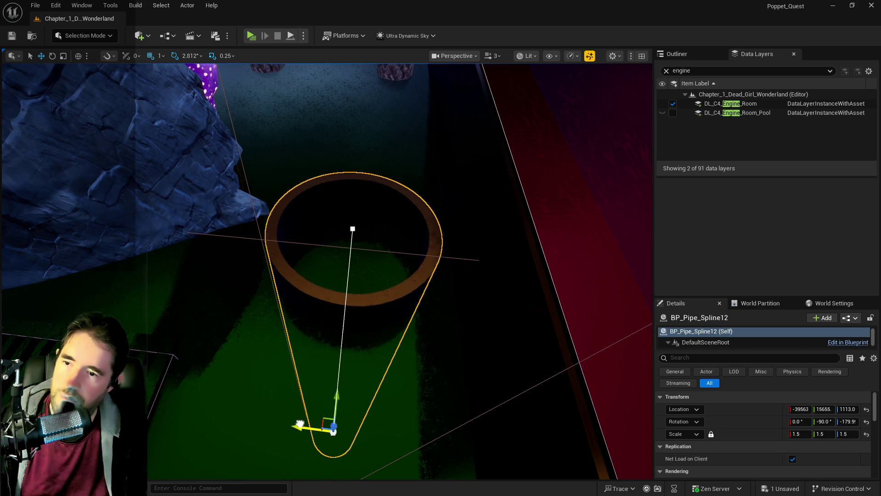
left_click_drag(369, 388, 363, 383)
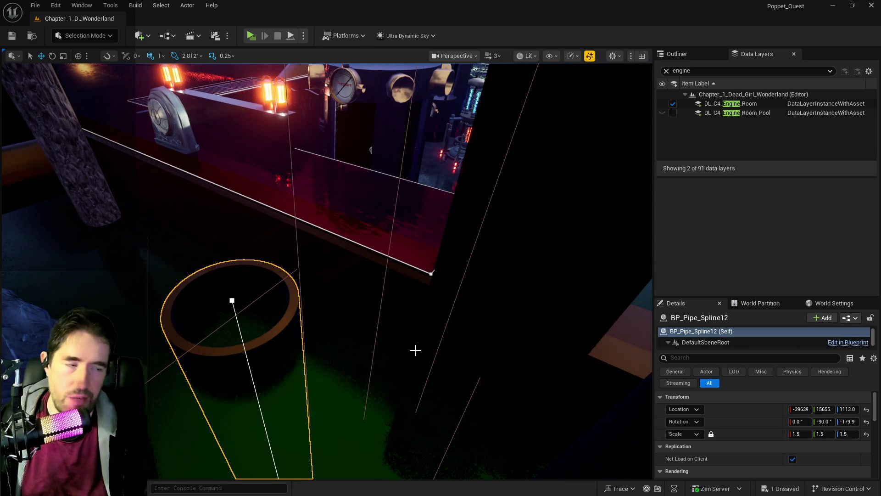
mouse_move(415, 351)
left_mouse_down()
mouse_move(399, 347)
mouse_move(351, 415)
left_mouse_up()
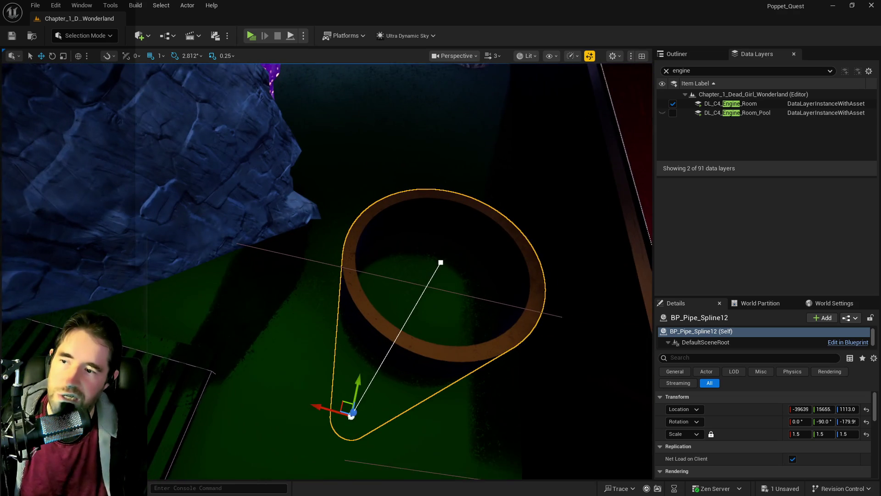
mouse_move(354, 287)
left_mouse_down()
mouse_move(354, 299)
mouse_move(349, 281)
left_mouse_up()
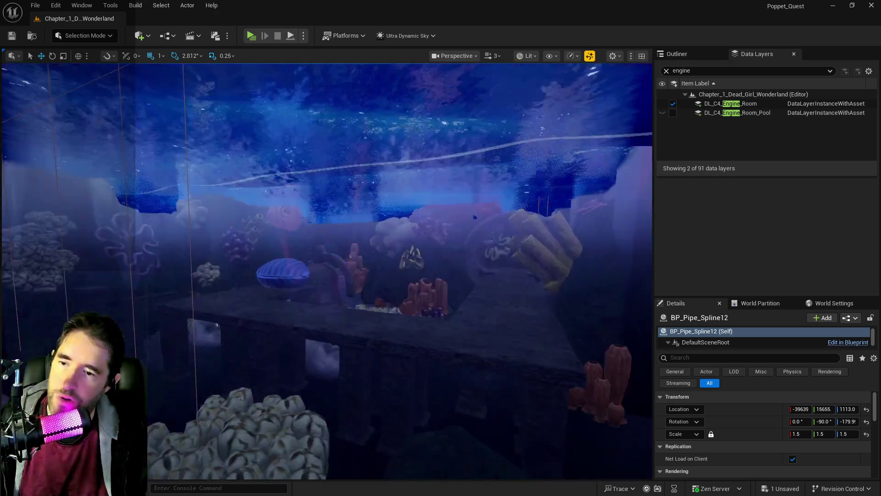
Fly through the rocks into the pool area, then select and frame the pipe
key("w")
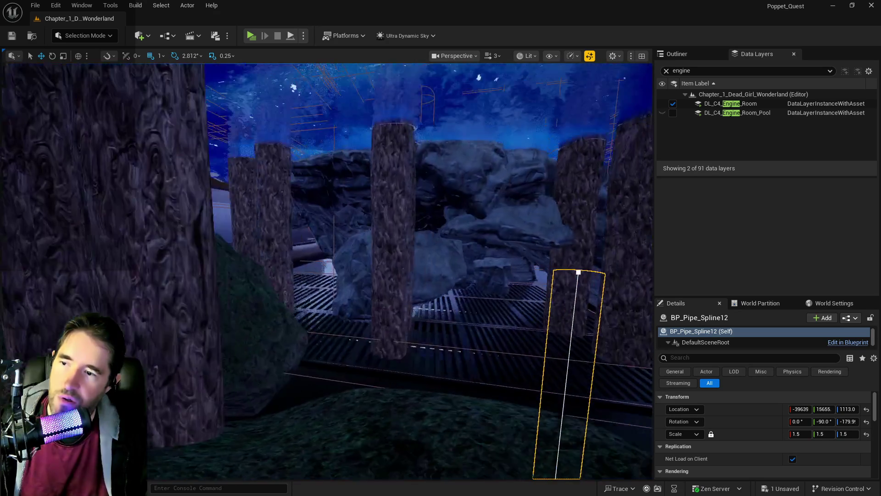
key("w")
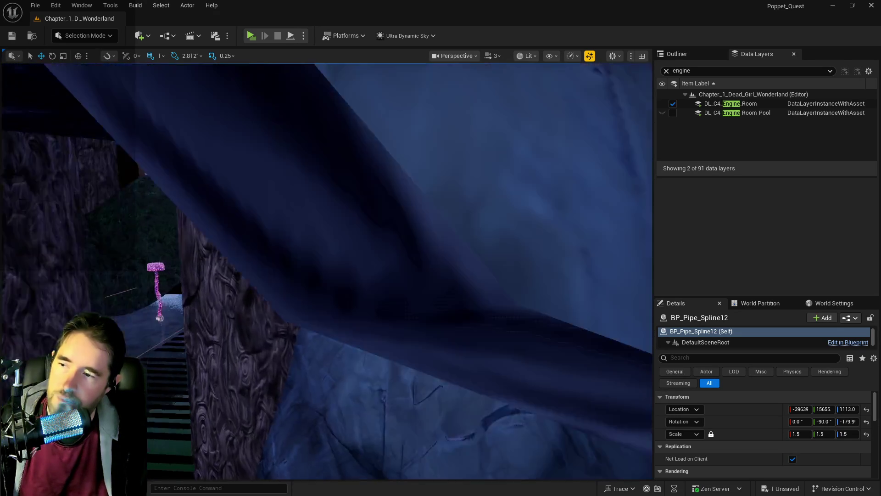
key("w")
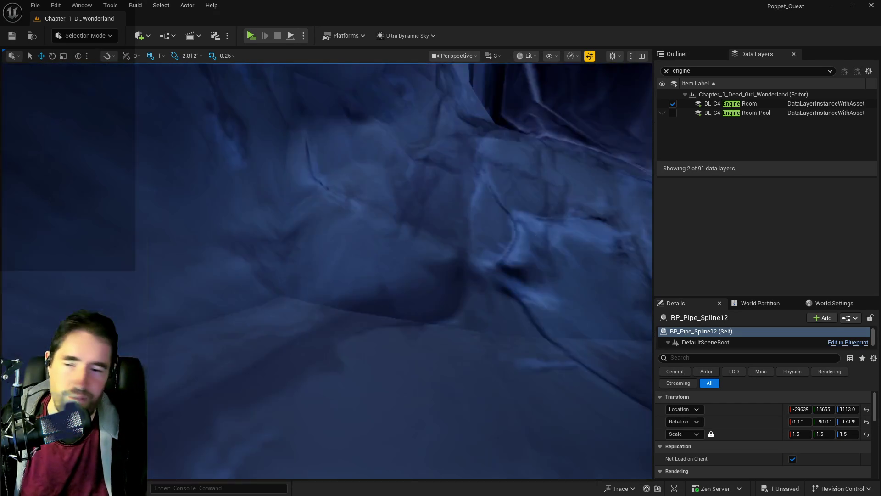
key("w")
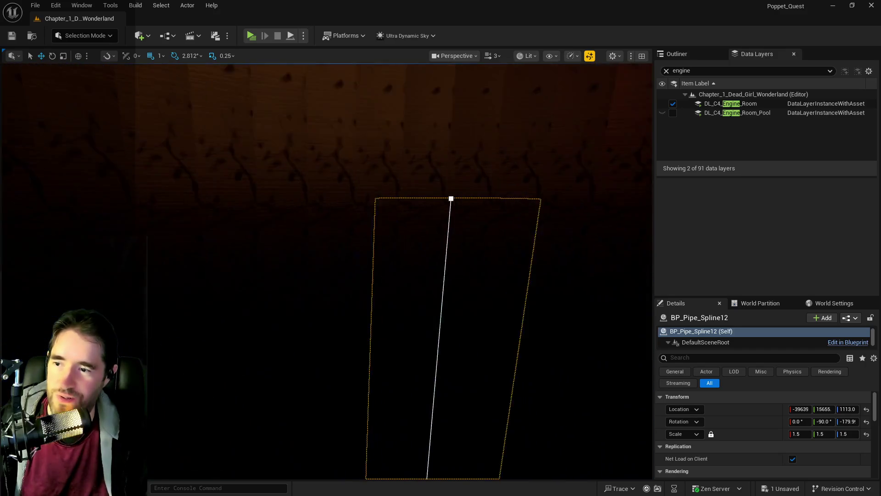
key("s")
left_click(373, 352)
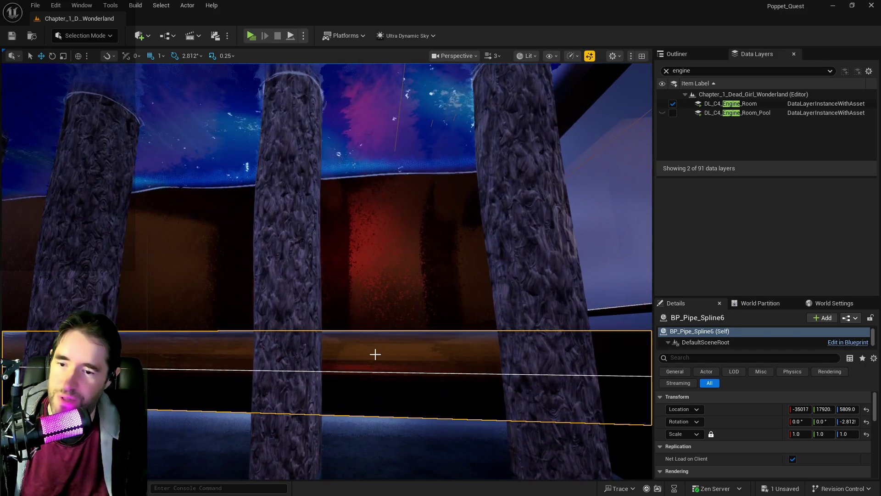
key("w")
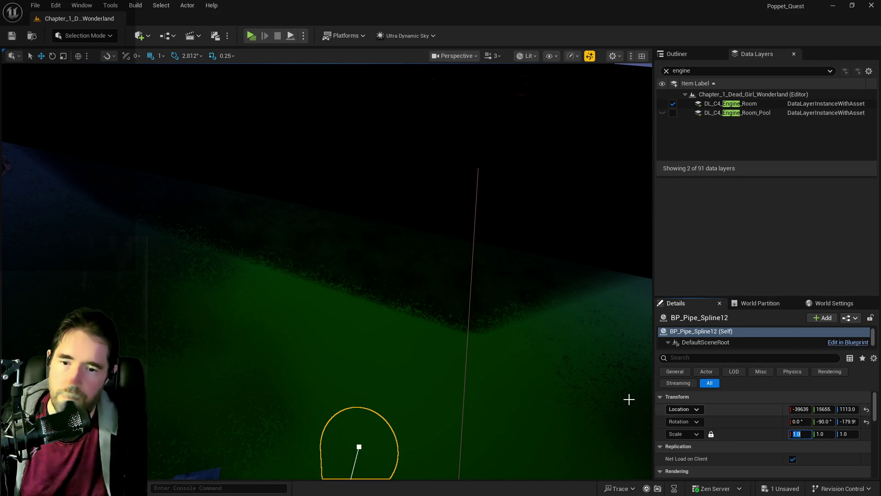
key("f")
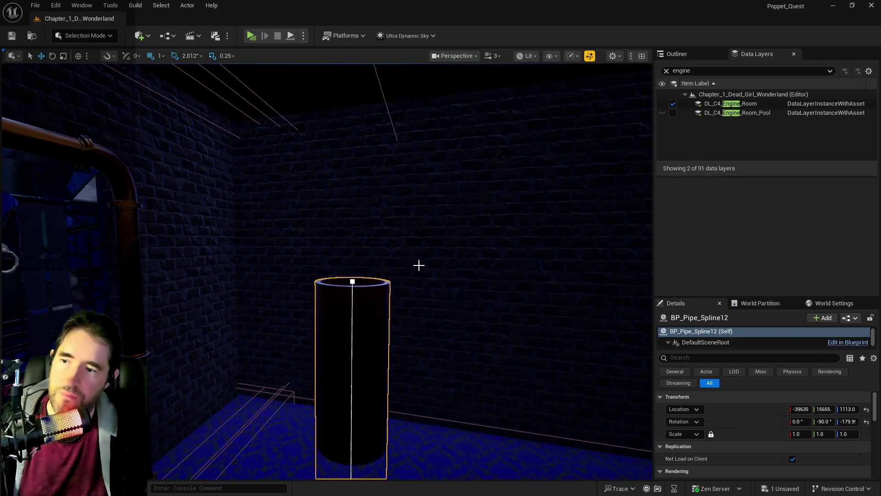
Raise the pipe's top spline point so the pipe stretches much higher
left_click(353, 282)
scroll(362, 289, "down", 3)
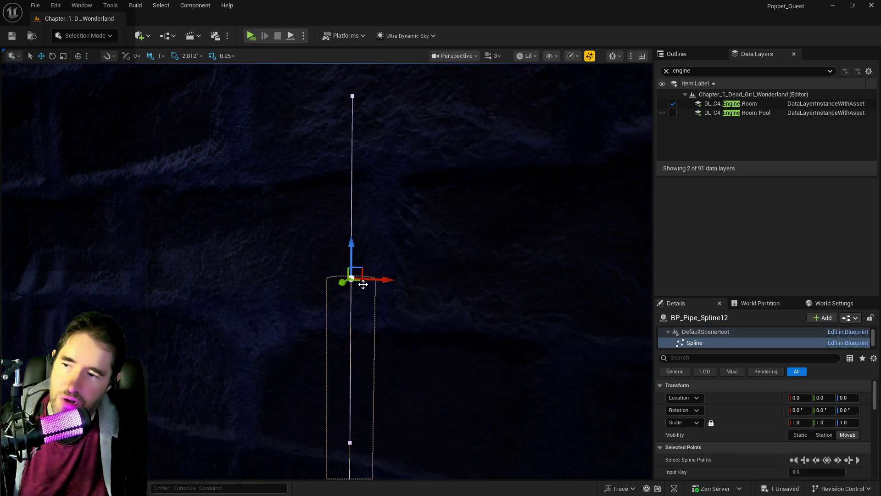
scroll(352, 280, "down", 2)
mouse_move(341, 309)
left_mouse_down()
mouse_move(351, 208)
mouse_move(339, 169)
left_mouse_up()
left_click_drag(410, 308, 393, 268)
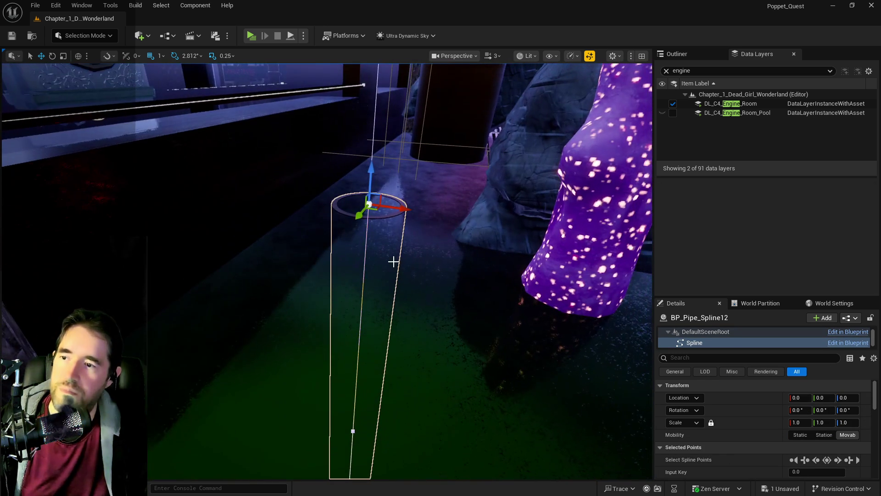
mouse_move(371, 180)
left_mouse_down()
mouse_move(356, 165)
mouse_move(421, 316)
left_mouse_up()
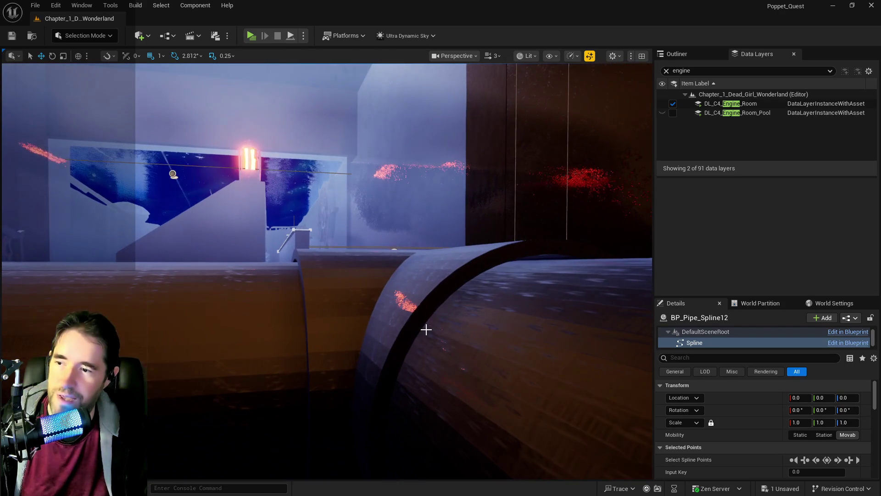
Copy the static mesh asset of the large three-way pipe SM_Pipe_3_Way9
left_click(407, 327)
scroll(735, 434, "down", 1)
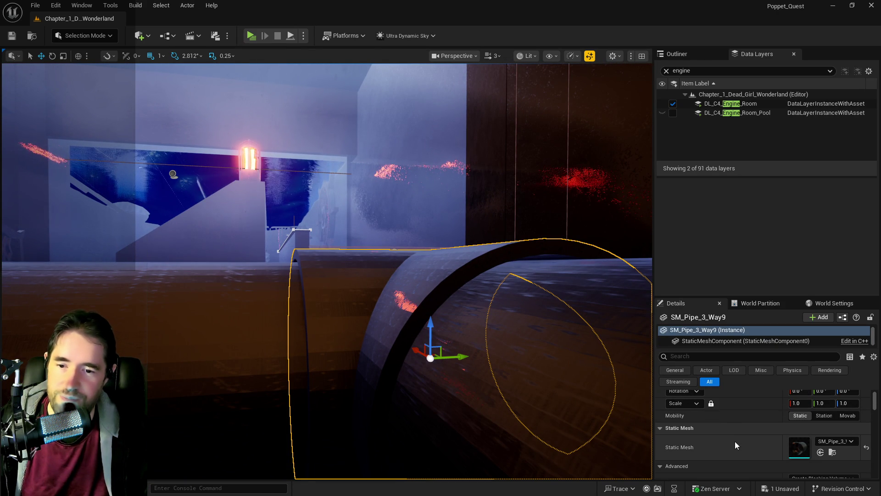
right_click(734, 443)
left_click(820, 453)
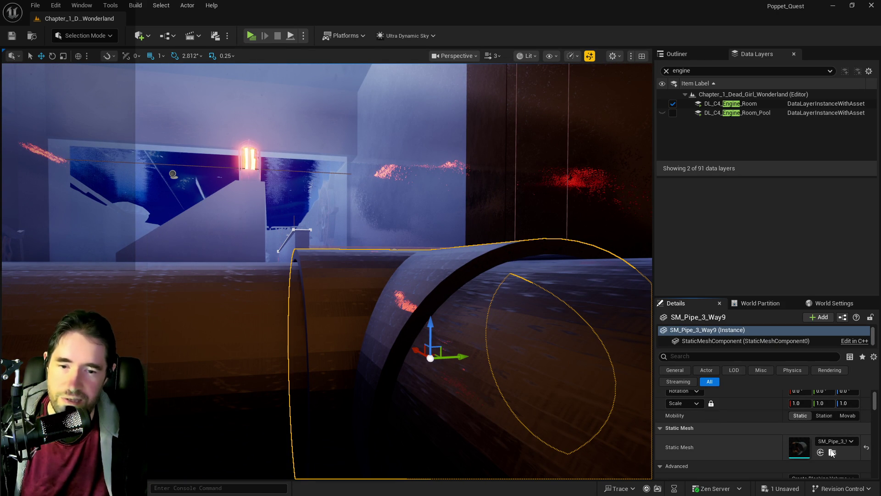
Fly through to the green pool and frame the pipe ring
left_click_drag(244, 367, 257, 362)
key("w")
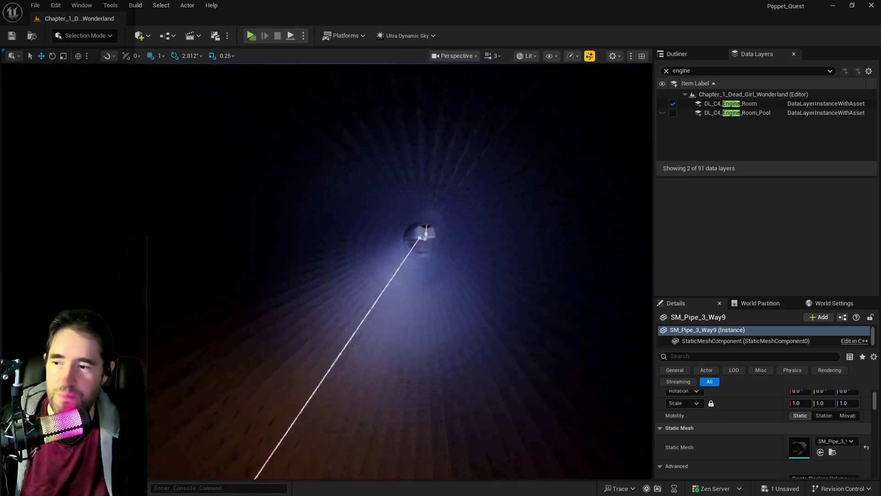
key("w")
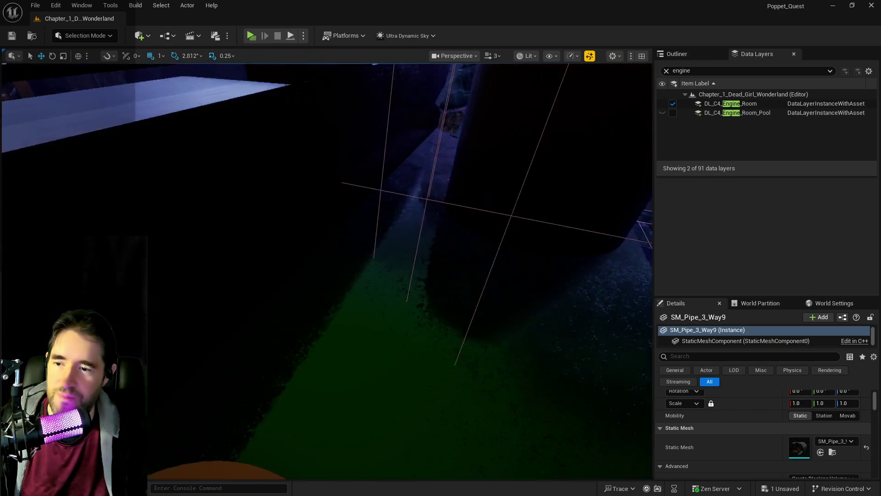
key("w")
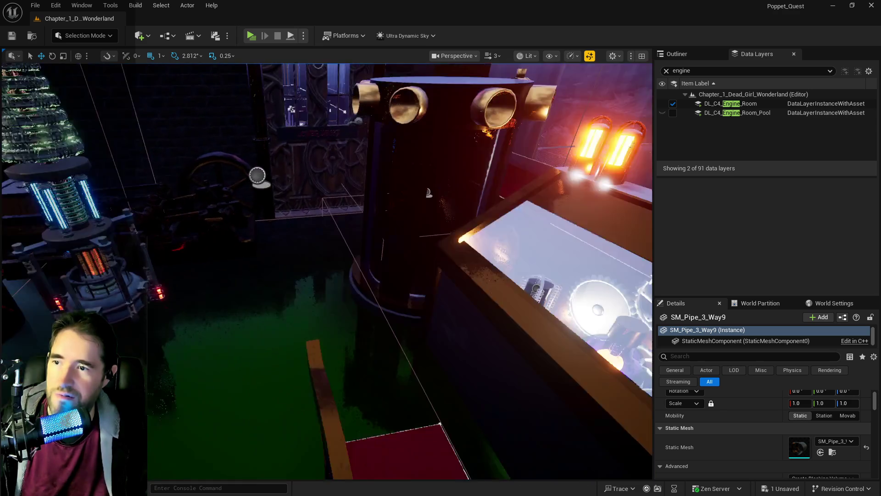
key("w")
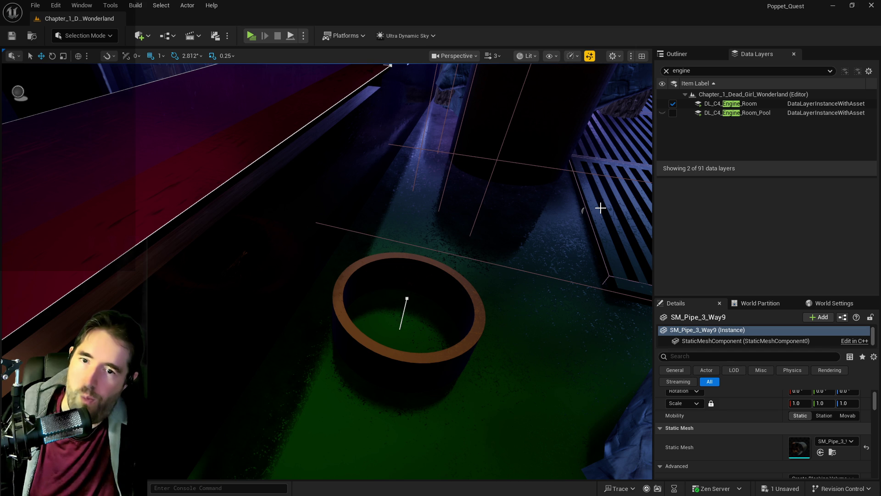
mouse_move(424, 278)
left_mouse_down()
mouse_move(478, 303)
mouse_move(487, 289)
left_mouse_up()
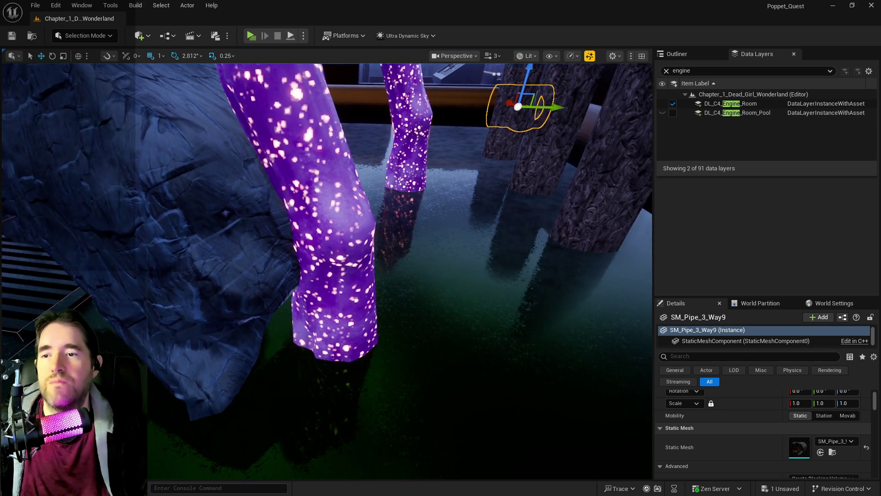
key("f")
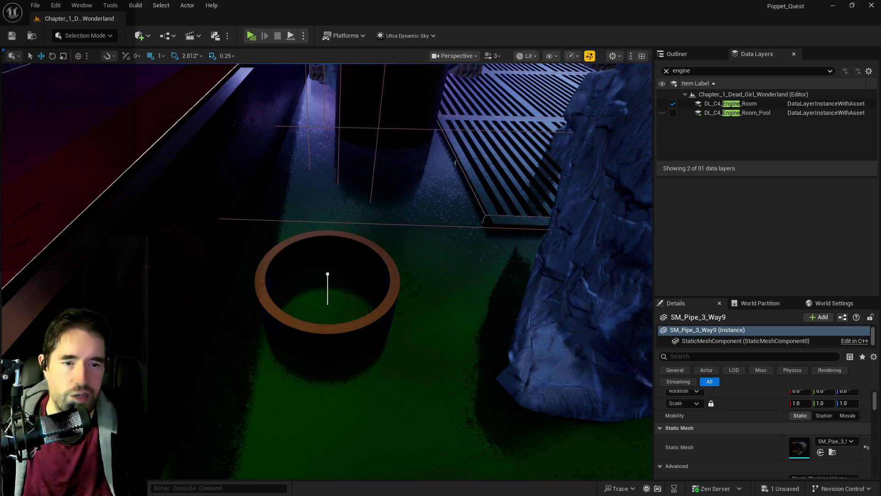
Place a new three-way pipe, SM_Pipe_3_Way10, at the pipe ring and inspect it
key("ctrl+z")
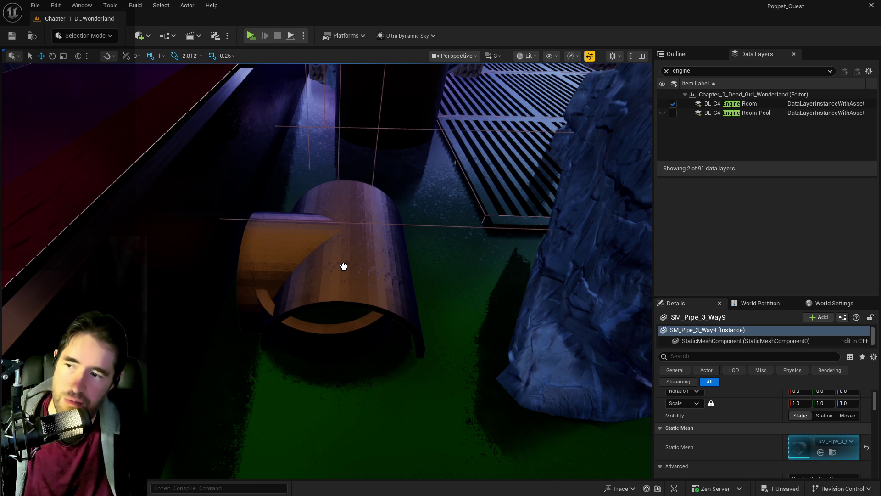
mouse_move(344, 266)
left_mouse_down()
mouse_move(337, 276)
mouse_move(357, 176)
mouse_move(344, 254)
left_mouse_up()
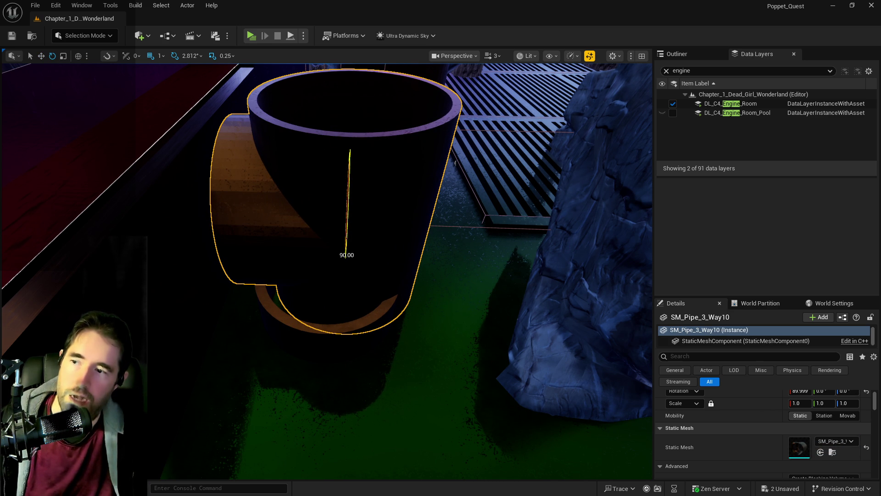
mouse_move(372, 204)
left_mouse_down()
mouse_move(364, 205)
mouse_move(395, 216)
mouse_move(371, 213)
mouse_move(384, 281)
mouse_move(367, 303)
mouse_move(330, 321)
mouse_move(334, 266)
mouse_move(324, 272)
left_mouse_up()
scroll(378, 297, "down", 2)
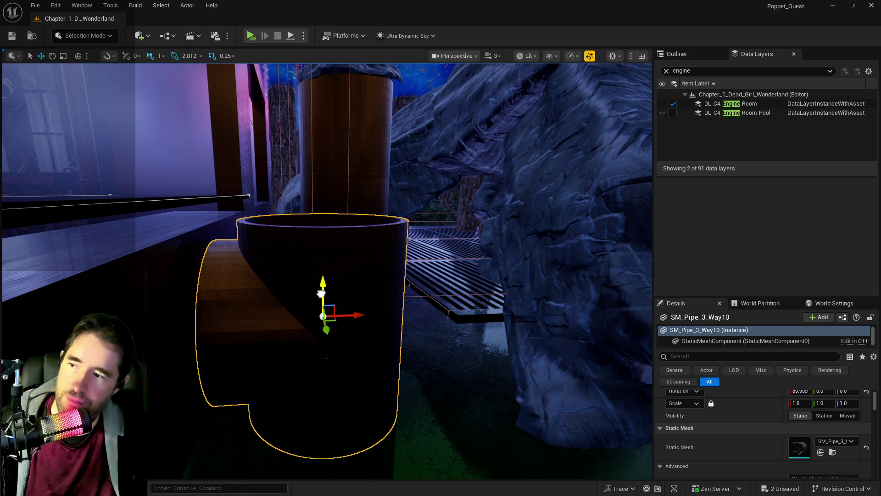
left_click_drag(321, 293, 321, 293)
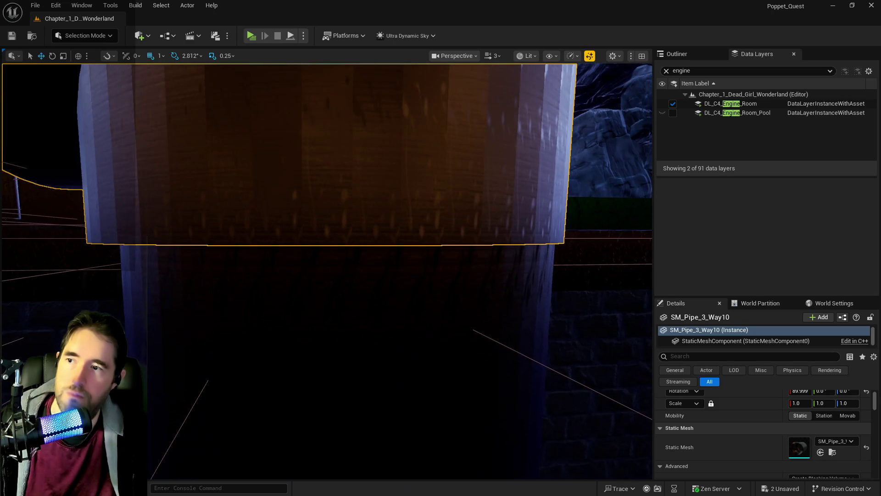
left_click_drag(362, 384, 362, 383)
left_click(362, 383)
key("f")
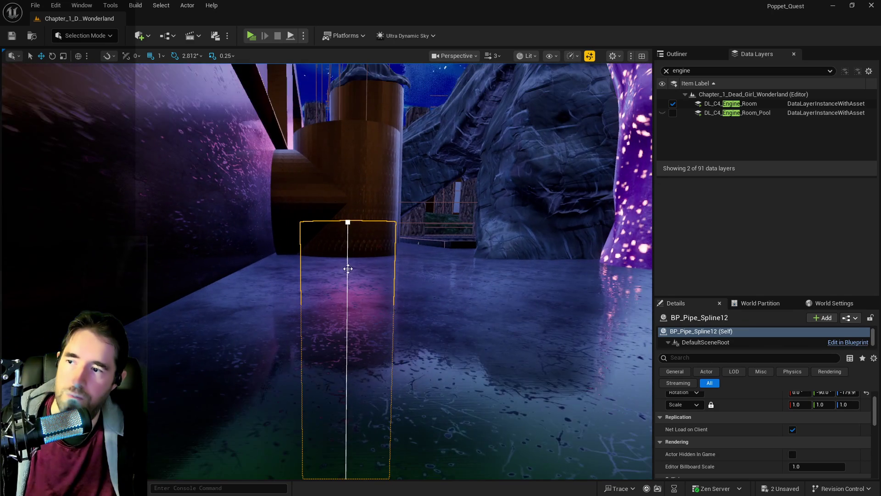
left_click(348, 223)
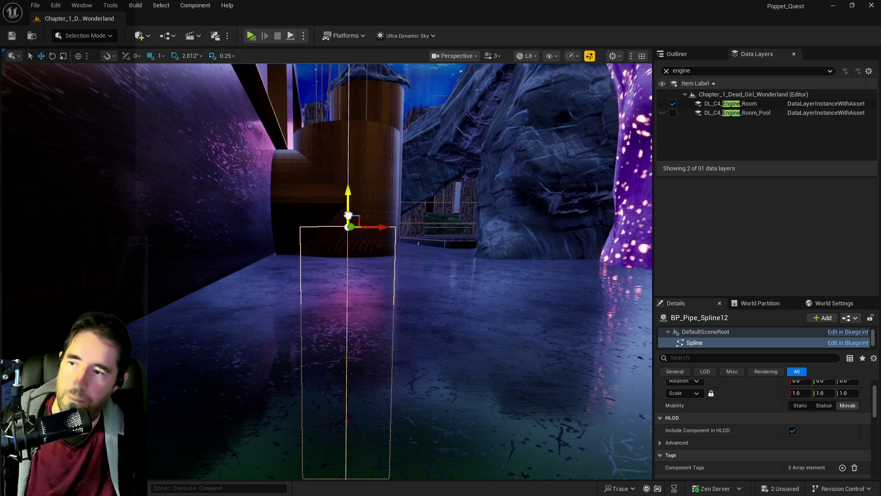
left_click(343, 237)
mouse_move(335, 246)
left_mouse_down()
mouse_move(310, 234)
mouse_move(342, 225)
mouse_move(308, 214)
left_mouse_up()
left_click(322, 225)
left_click(258, 218)
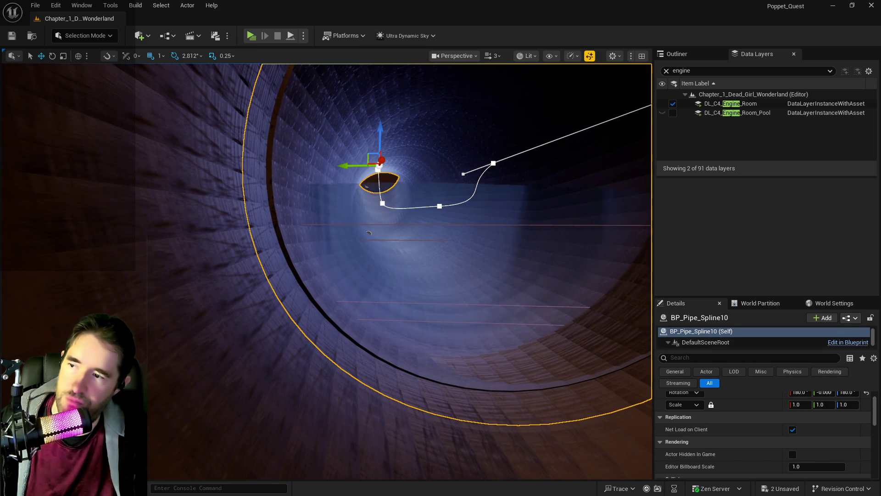
left_click_drag(258, 218, 305, 269)
left_click(364, 285)
Alt-drag Cylinder Brush12 sideways to create the copy Cylinder Brush13
left_click_drag(364, 284, 345, 273)
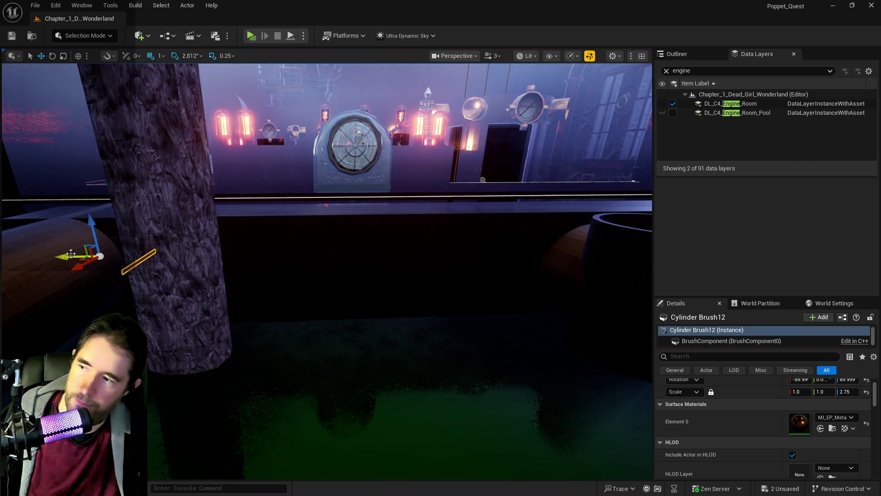
left_click_drag(72, 256, 71, 256)
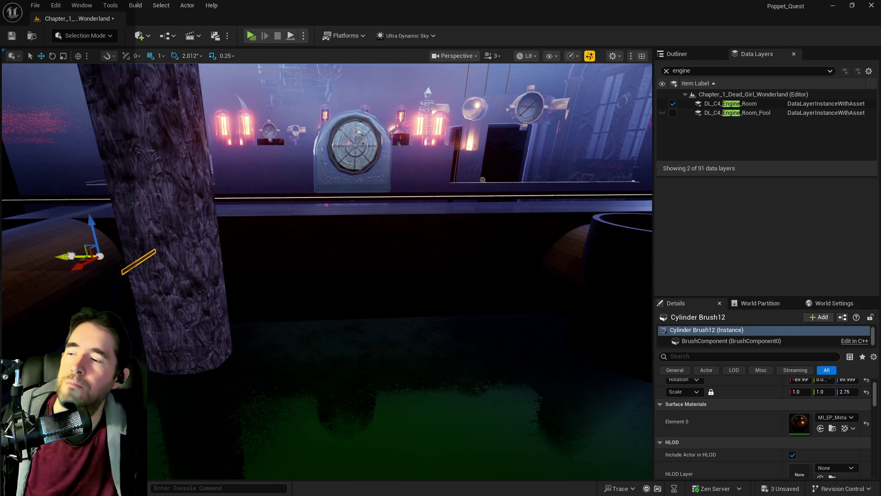
left_click_drag(71, 255, 511, 288, "alt")
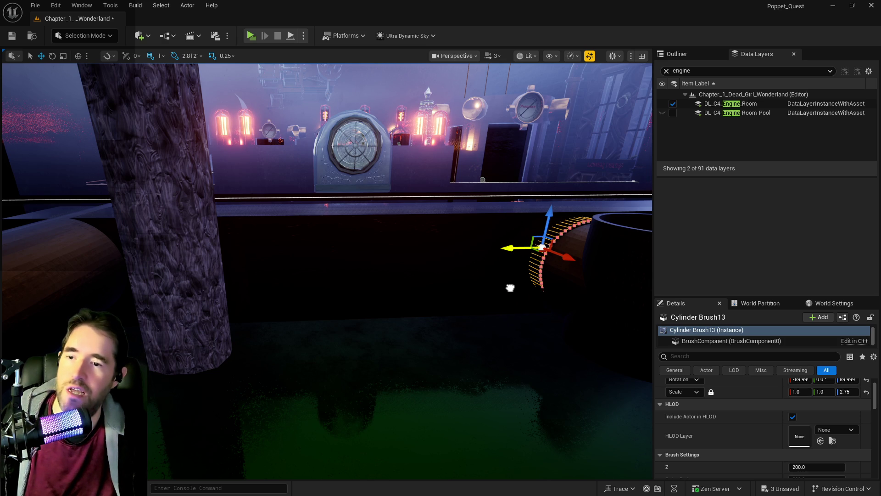
Raise SM_Pipe_3_Way10 higher on Z, then switch to the browser window
mouse_move(498, 283)
left_mouse_down()
mouse_move(615, 251)
mouse_move(306, 254)
mouse_move(314, 260)
left_mouse_up()
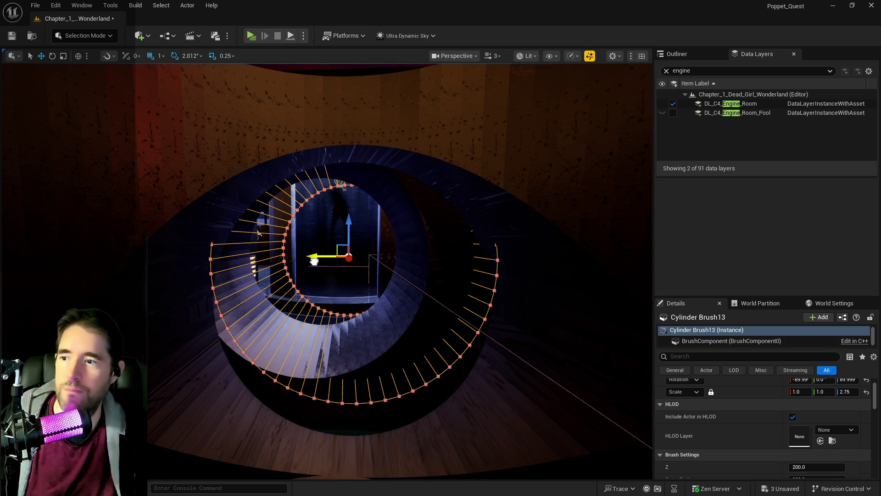
left_click_drag(314, 261, 289, 289)
left_click(306, 172)
mouse_move(402, 191)
left_mouse_down()
mouse_move(407, 178)
mouse_move(385, 216)
mouse_move(376, 299)
left_mouse_up()
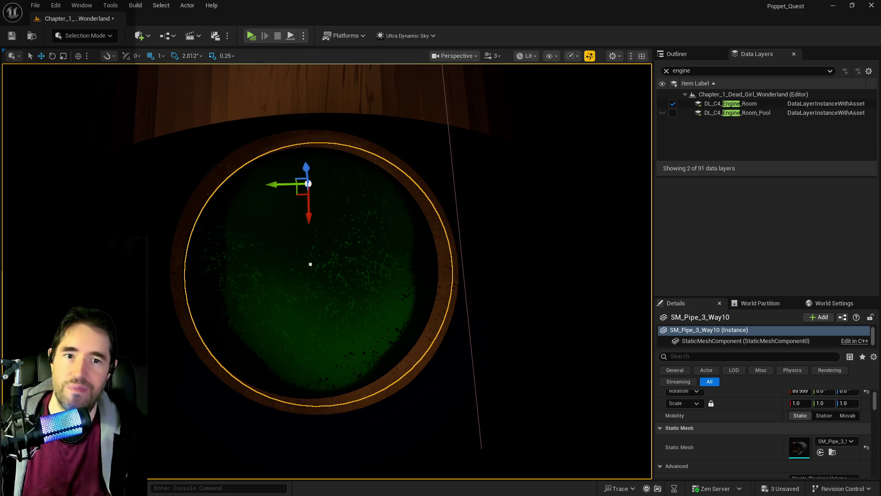
key("alt+Tab")
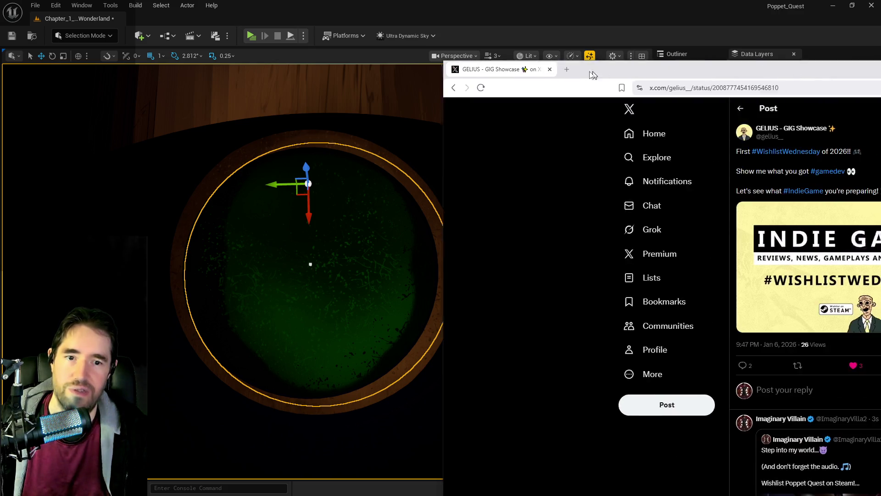
left_click(148, 83)
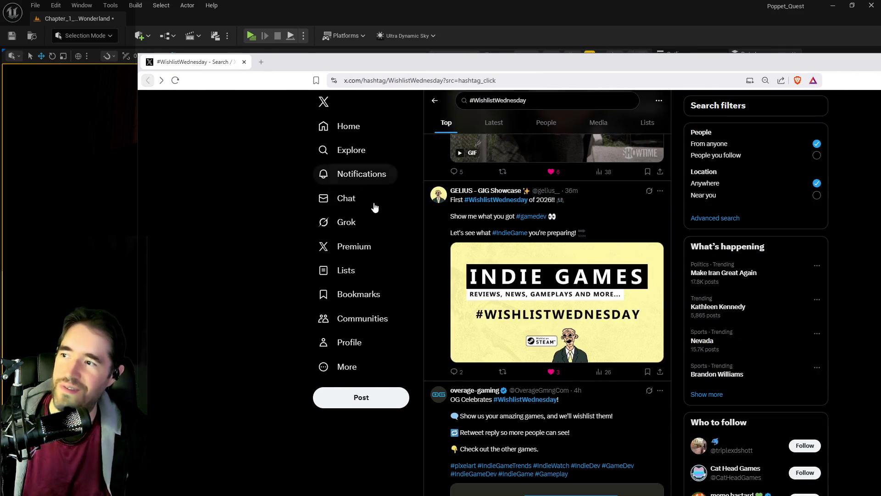
scroll(540, 356, "down", 5)
scroll(539, 350, "down", 4)
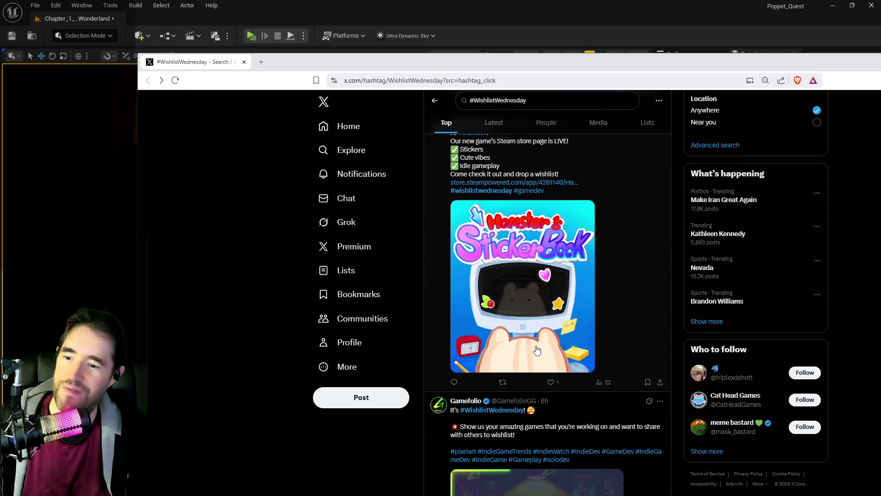
scroll(492, 197, "up", 1)
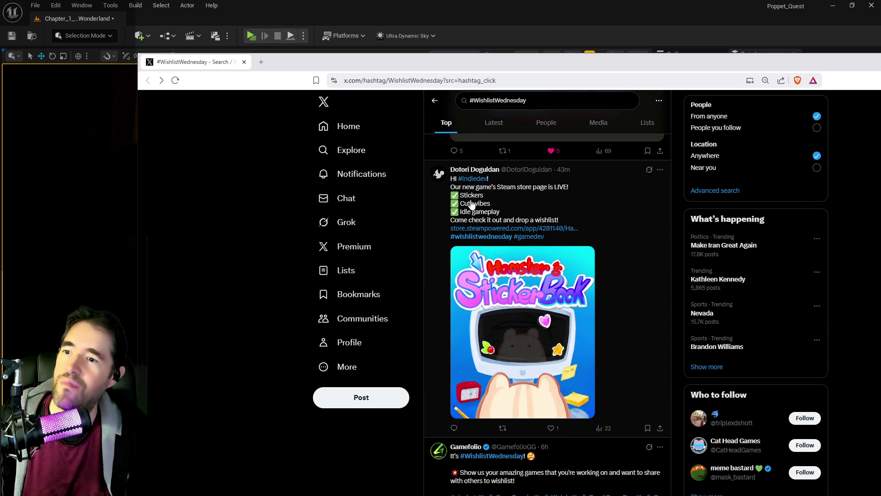
scroll(492, 197, "down", 7)
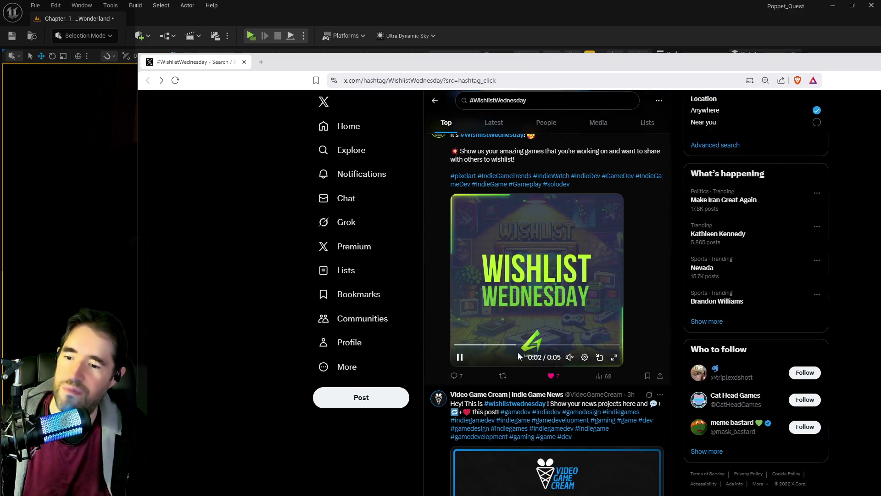
scroll(519, 357, "up", 5)
left_click(494, 123)
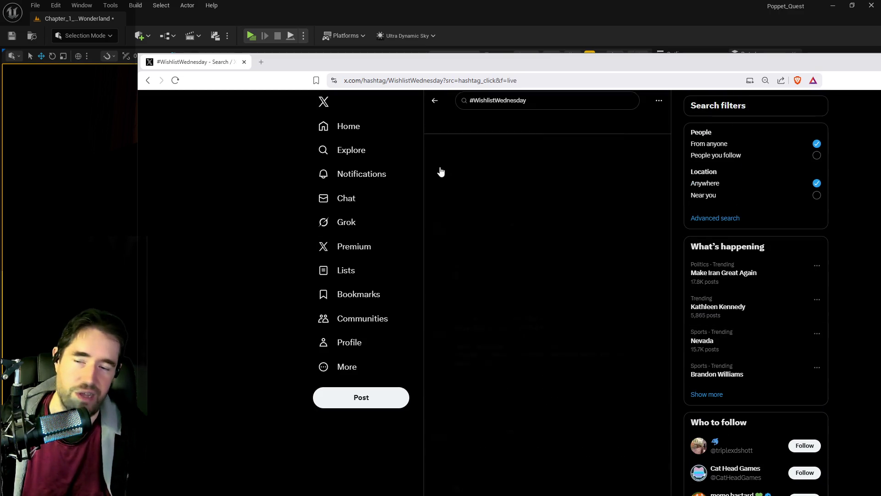
scroll(526, 344, "down", 10)
scroll(526, 343, "up", 6)
scroll(526, 343, "up", 15)
scroll(526, 337, "down", 5)
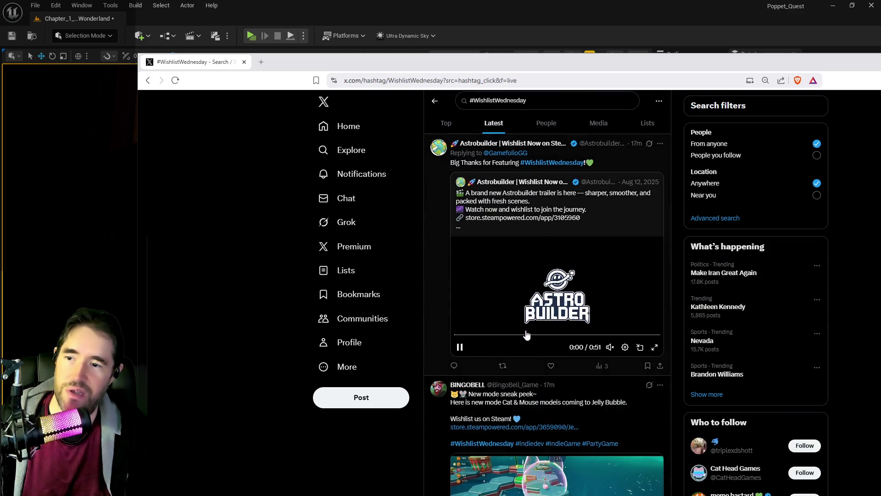
scroll(527, 336, "down", 8)
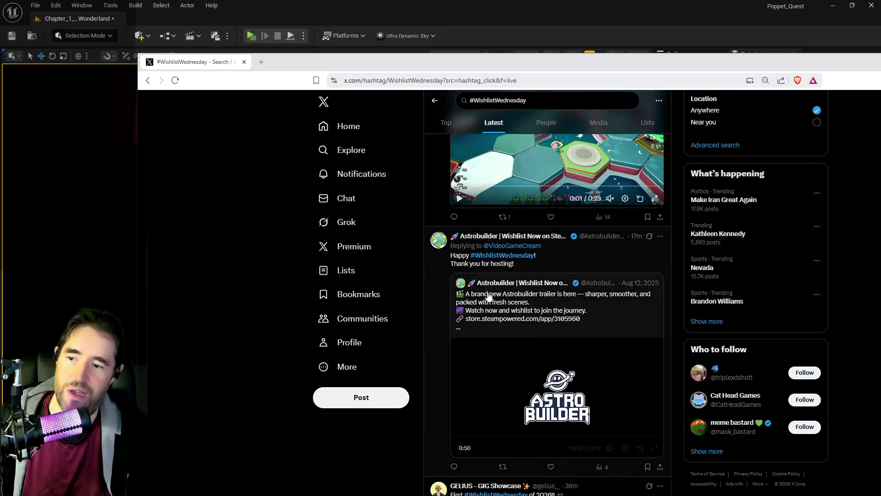
scroll(489, 296, "down", 7)
scroll(489, 296, "down", 5)
scroll(488, 297, "down", 10)
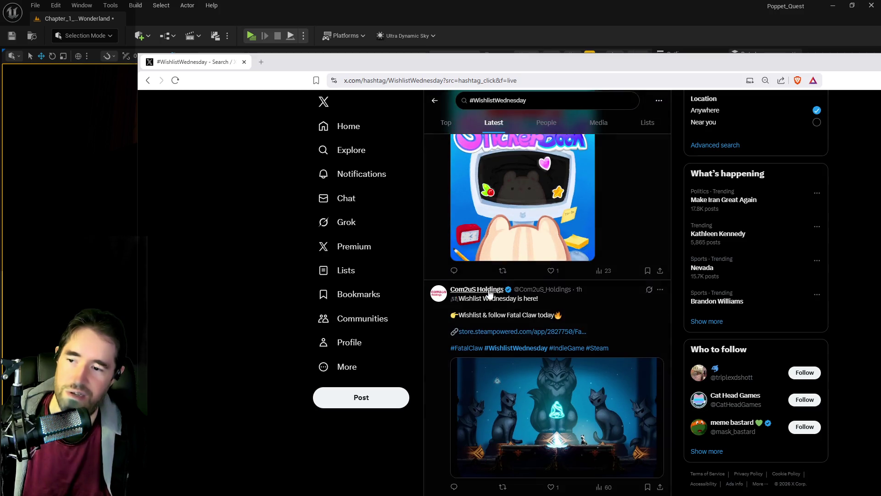
scroll(490, 293, "down", 2)
scroll(489, 275, "down", 5)
scroll(489, 272, "up", 3)
scroll(510, 248, "down", 4)
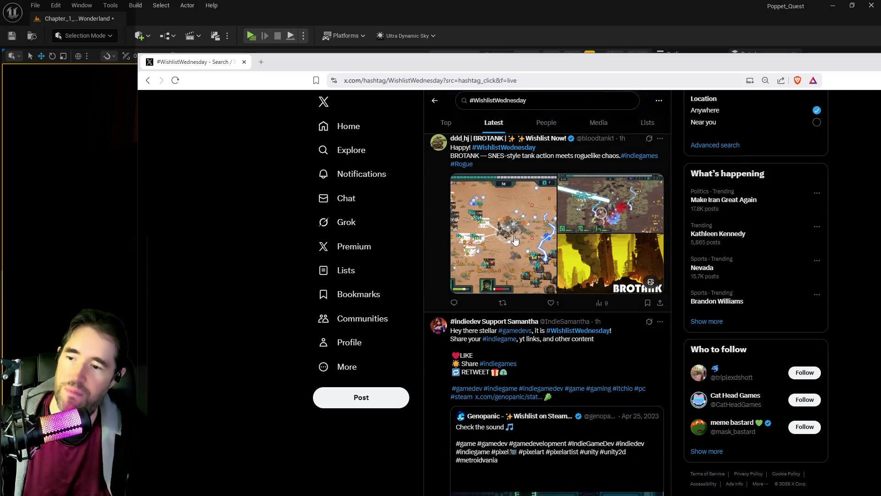
scroll(516, 241, "down", 4)
key("alt+Tab")
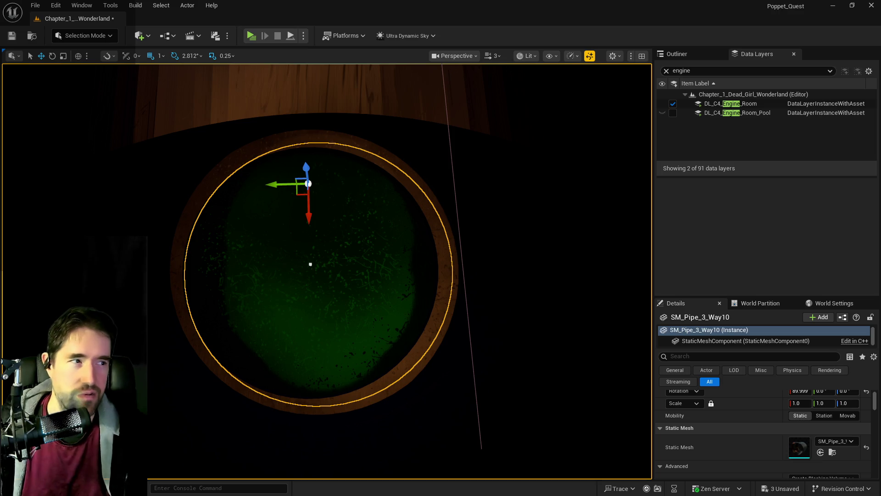
Fly to the brick-walled room and select SM_Gearworks_Toy_City_Production_Wall
mouse_move(311, 264)
left_mouse_down()
mouse_move(331, 225)
mouse_move(366, 200)
mouse_move(392, 152)
mouse_move(392, 291)
mouse_move(443, 349)
left_mouse_up()
left_click_drag(369, 327, 362, 331)
left_click(316, 260)
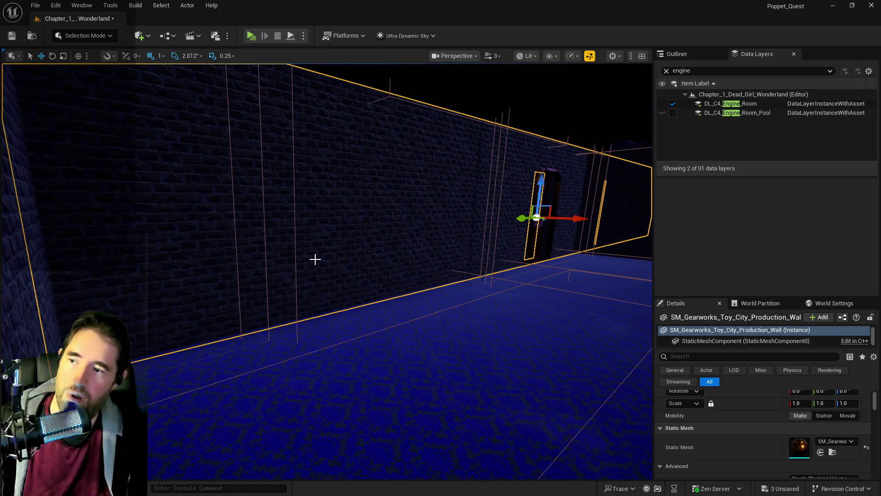
View the whole brick wall from the corridor and clear the 'engine' data layer filter
key("w")
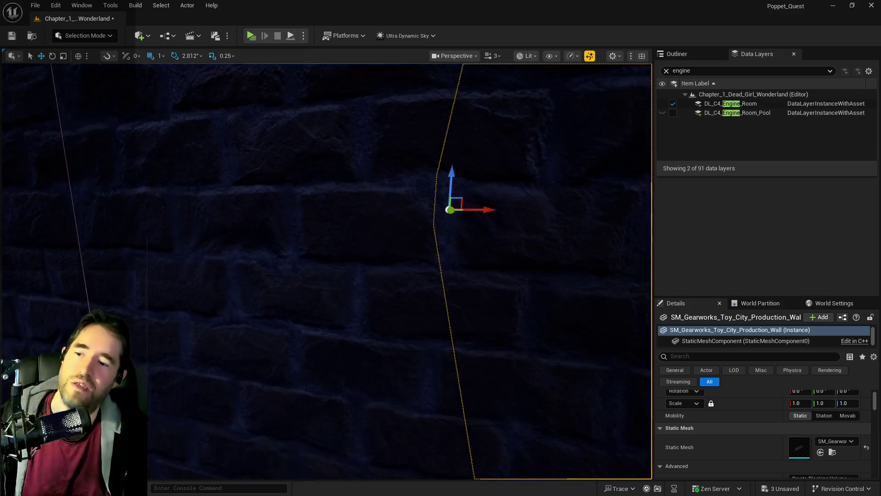
key("w")
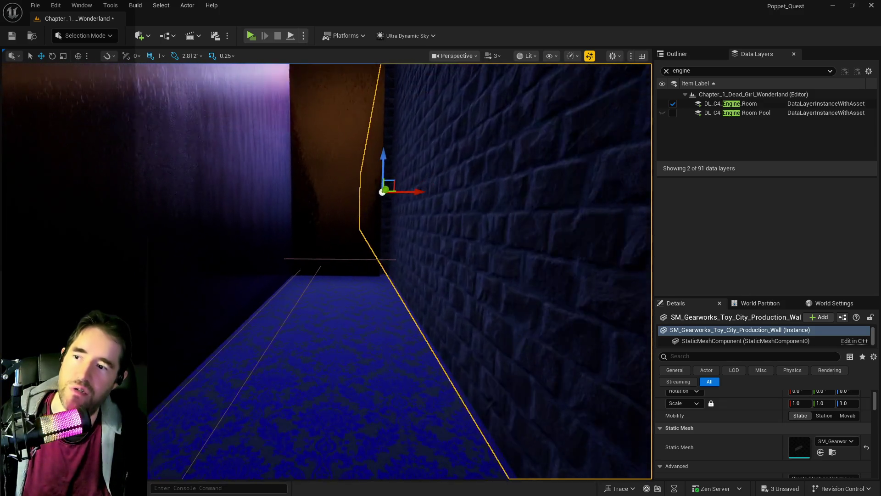
key("w")
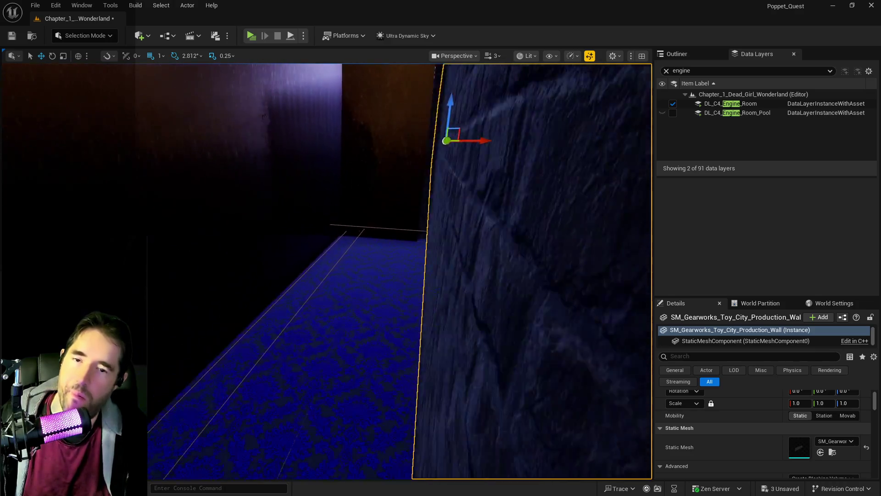
key("s")
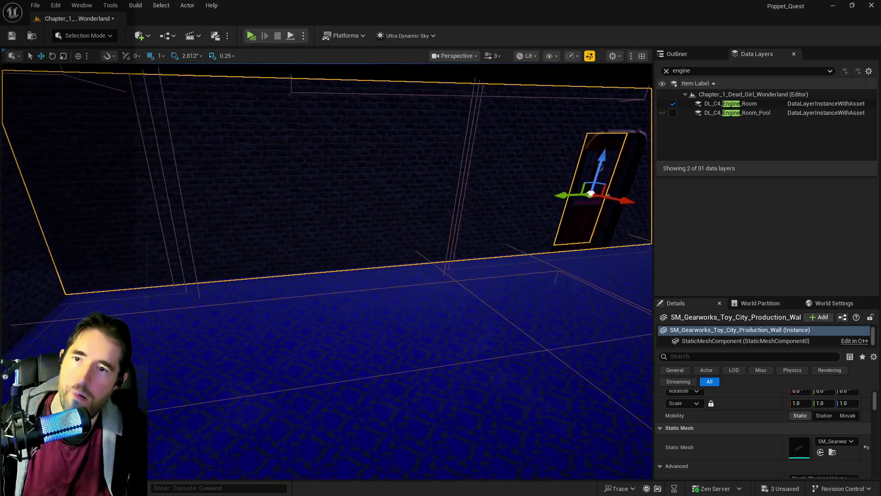
left_click(666, 71)
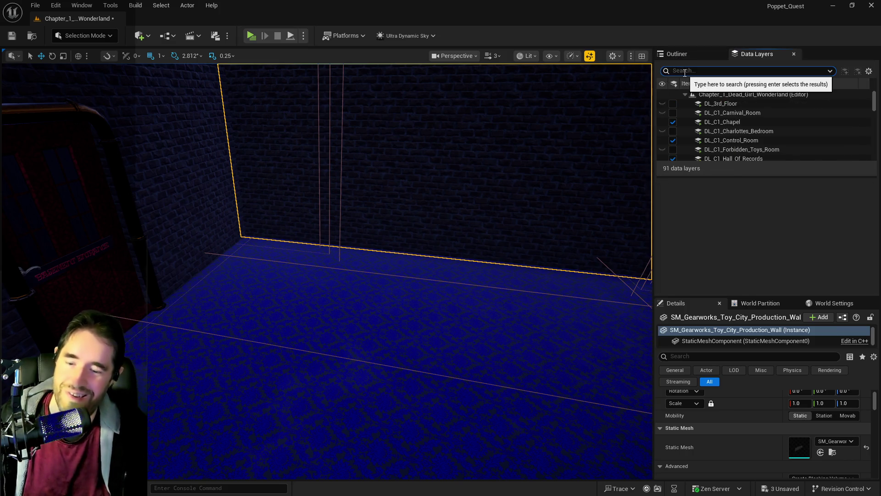
Search the Outliner for 'brush' to list the level's brush actors
type("brush")
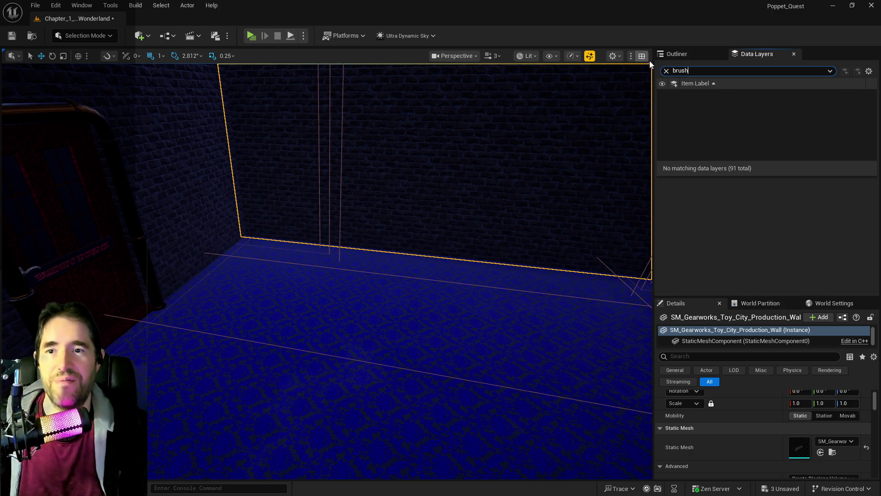
left_click(671, 55)
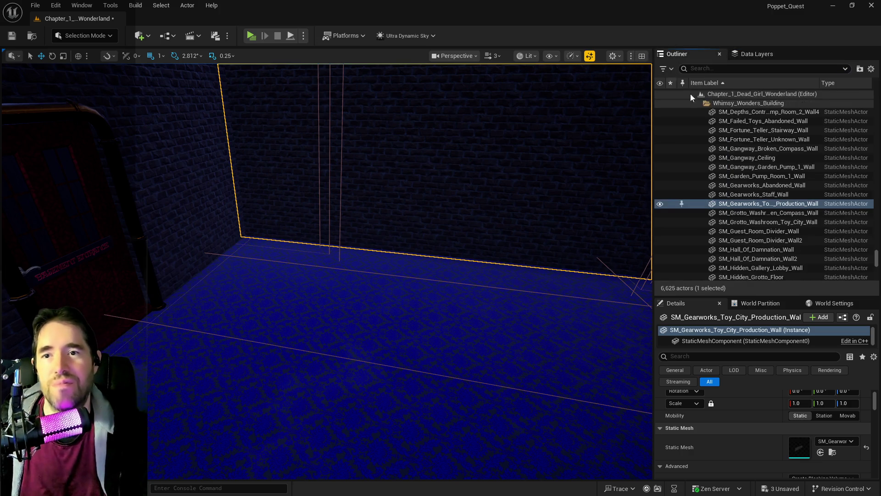
left_click(733, 70)
type("brush")
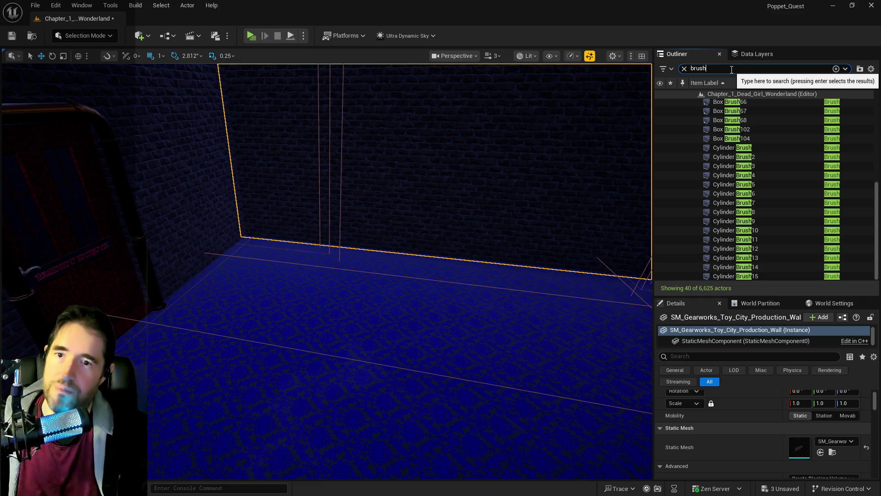
scroll(748, 205, "up", 5)
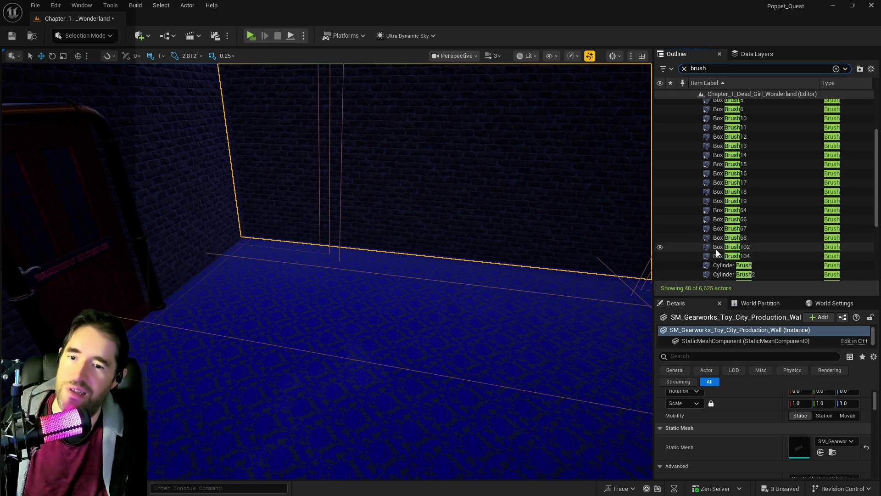
scroll(717, 252, "up", 3)
Focus the viewport on Box Brush through Box Brush6 in turn
double_click(729, 116)
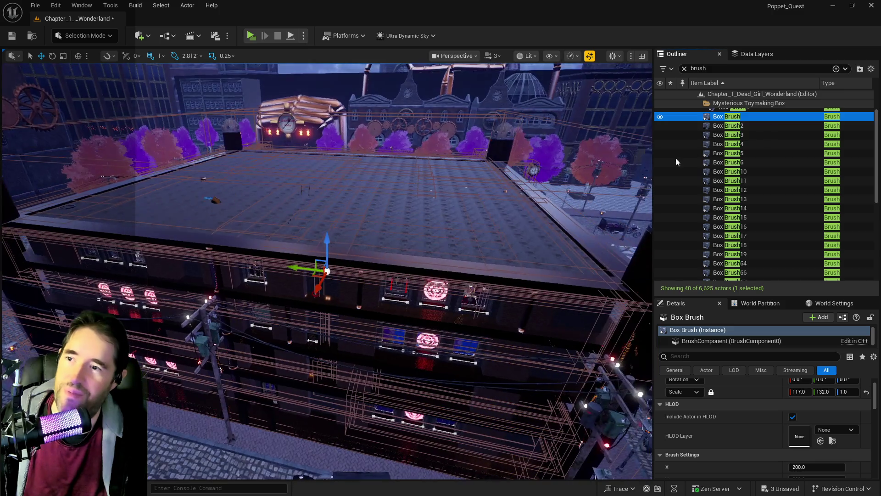
double_click(721, 126)
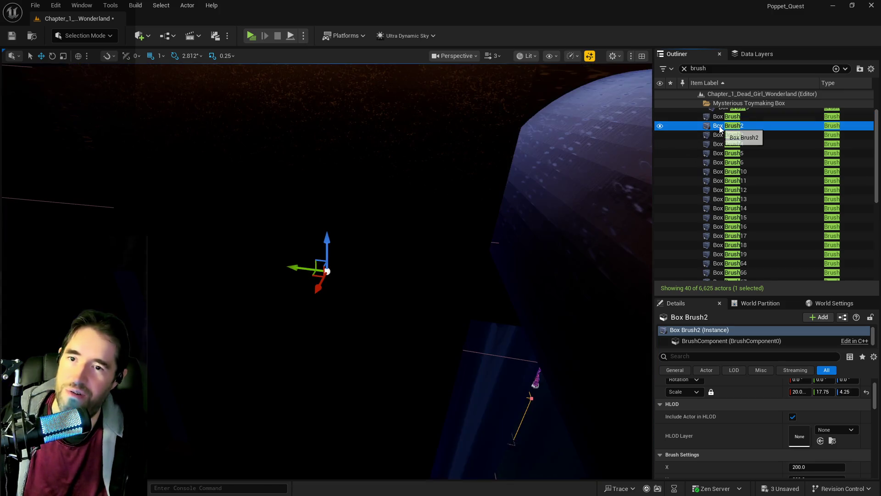
left_click_drag(630, 162, 514, 191)
double_click(721, 135)
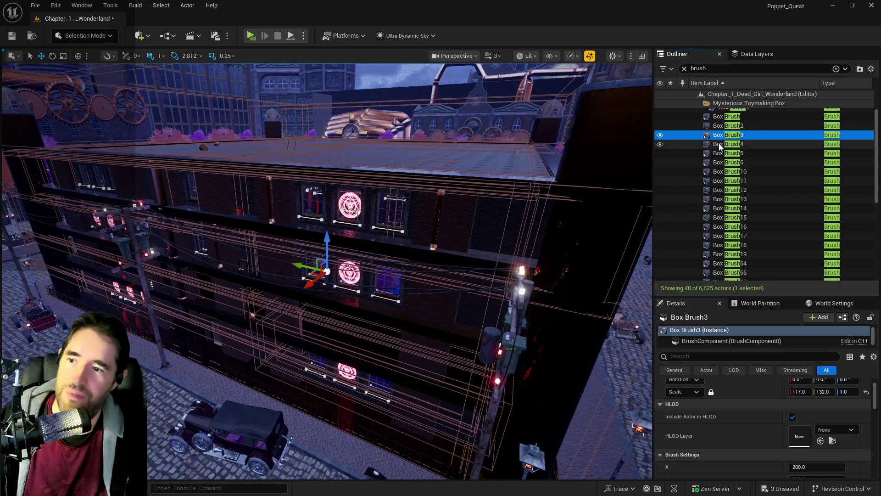
double_click(719, 144)
double_click(715, 153)
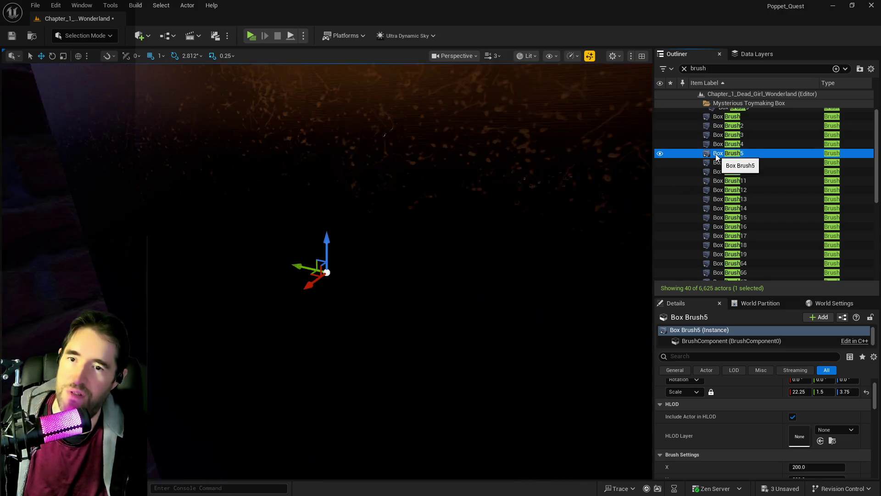
double_click(716, 162)
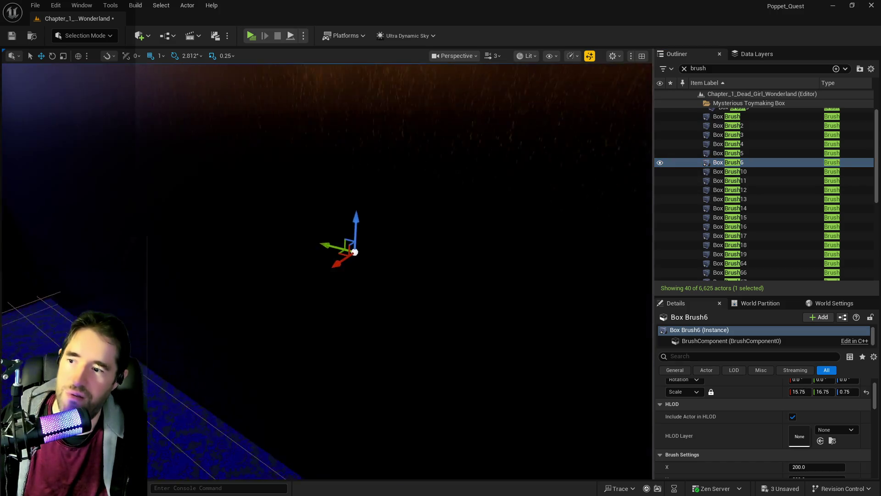
left_click_drag(643, 189, 505, 198)
Focus the viewport on Box Brush10 through Box Brush17 in turn
double_click(718, 171)
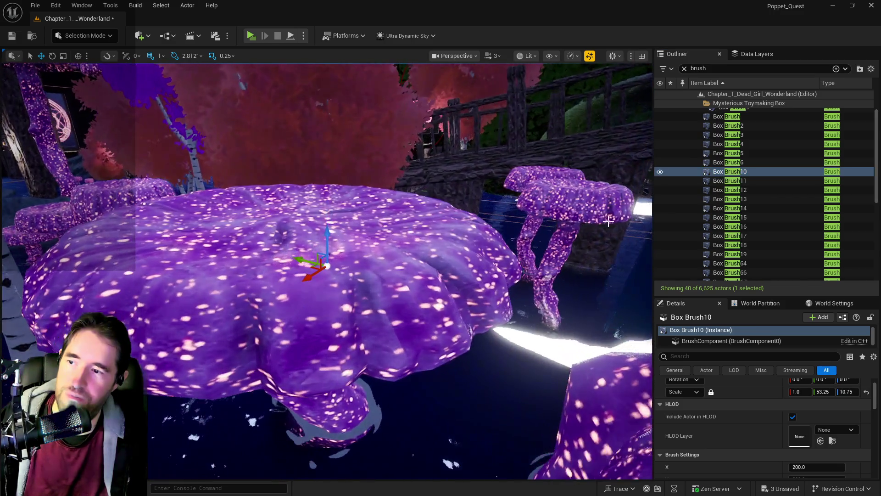
double_click(721, 182)
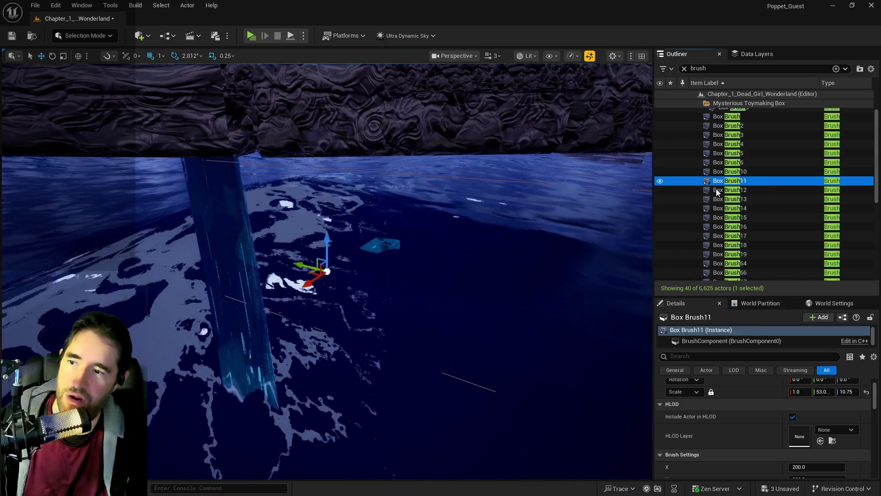
double_click(718, 190)
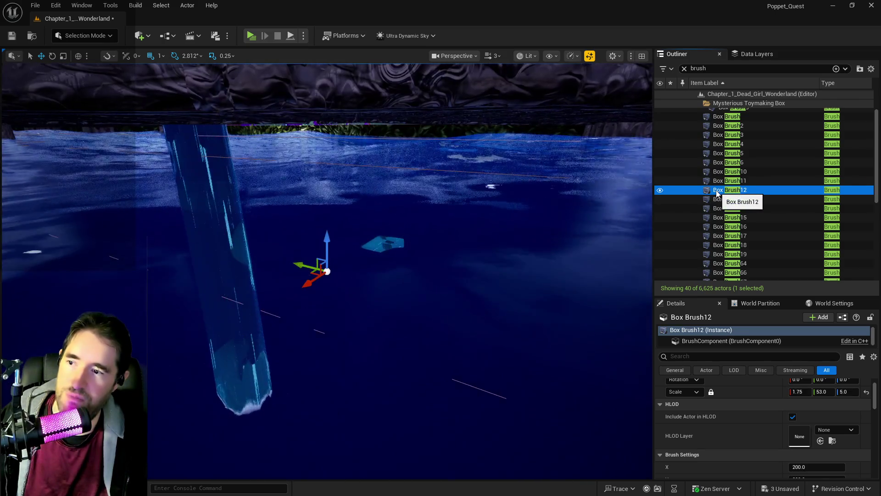
double_click(717, 199)
double_click(716, 208)
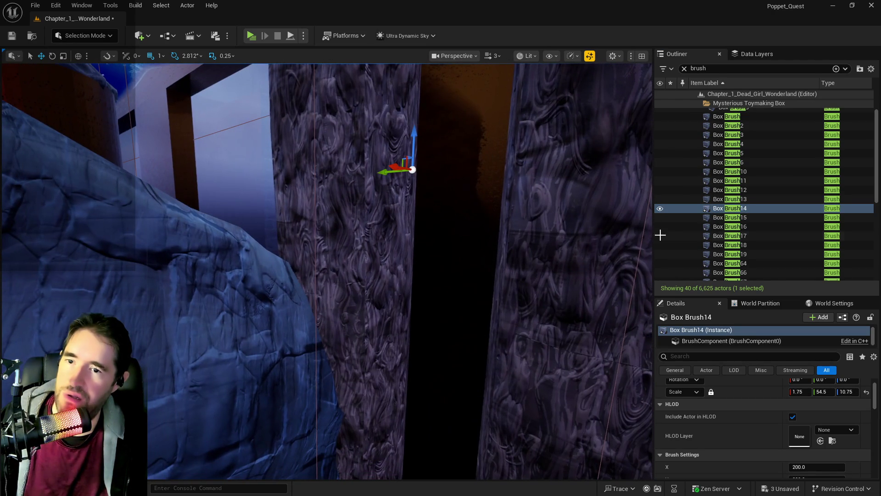
left_click(734, 218)
left_click_drag(640, 229, 641, 229)
double_click(677, 226)
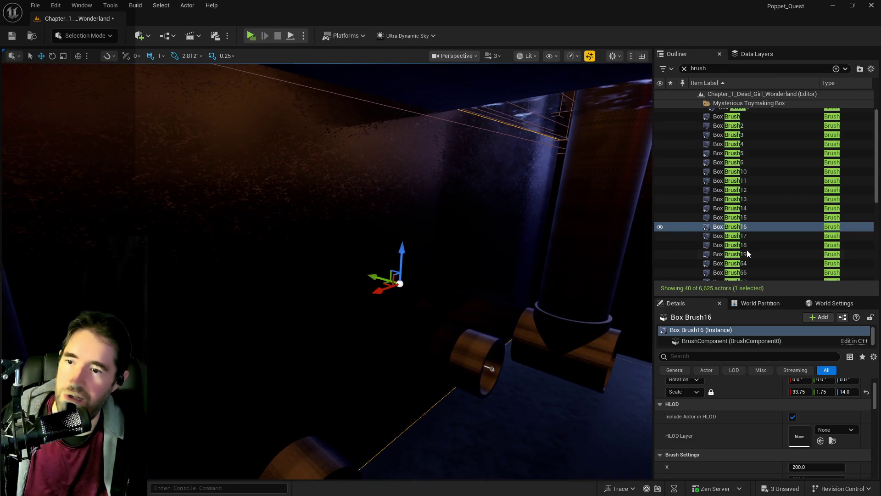
double_click(730, 236)
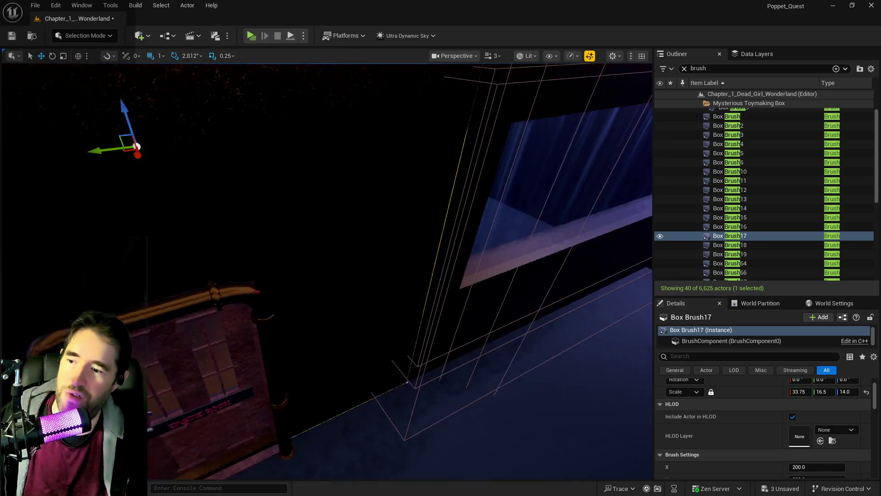
Duplicate door brushes Box Brush17 and Box Brush19 into Box Brush20 and Box Brush21
left_click(456, 241)
mouse_move(456, 240)
left_mouse_down()
mouse_move(460, 209)
mouse_move(489, 184)
mouse_move(374, 252)
mouse_move(358, 244)
mouse_move(386, 249)
mouse_move(371, 235)
mouse_move(367, 248)
mouse_move(350, 240)
left_mouse_up()
left_click(372, 246, "ctrl")
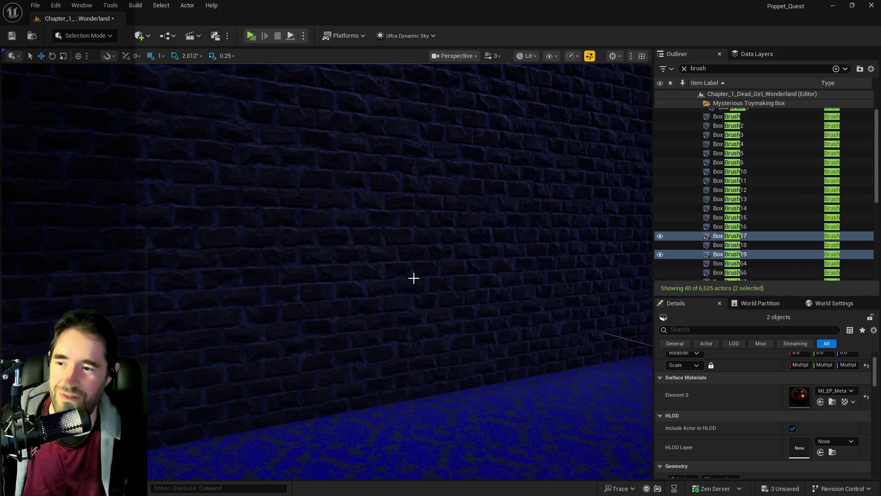
right_click(414, 277)
mouse_move(610, 348)
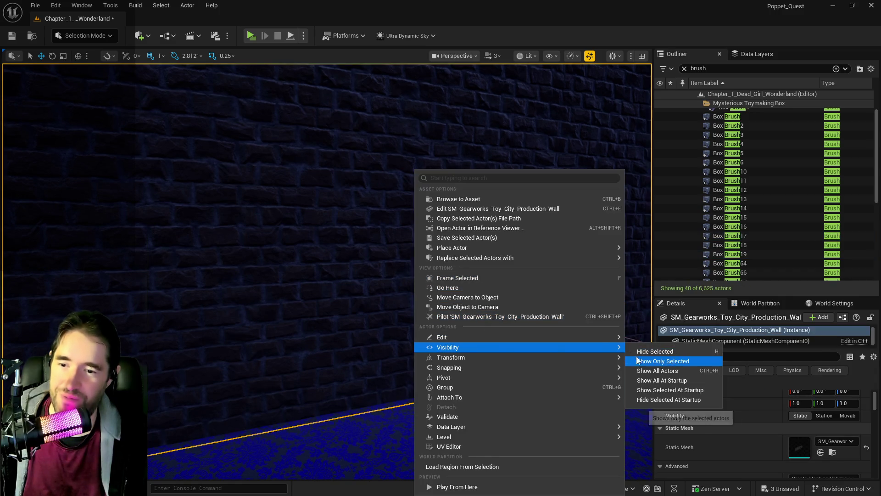
left_click(674, 371)
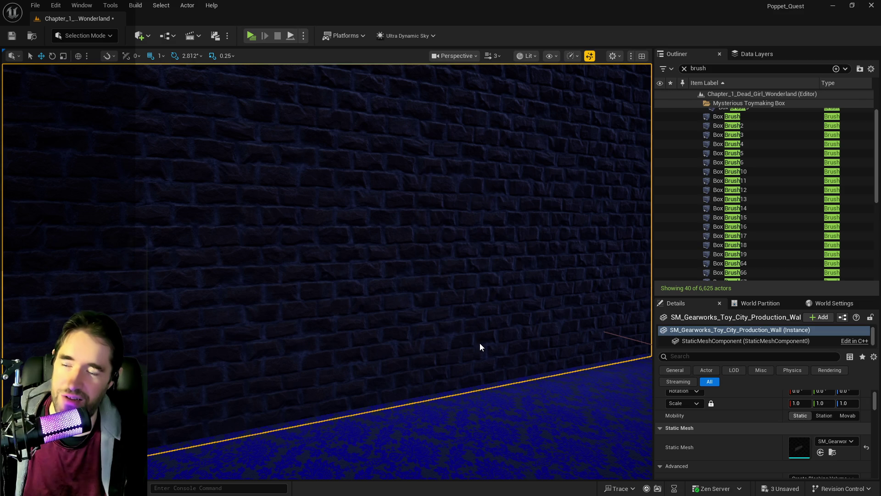
key("f")
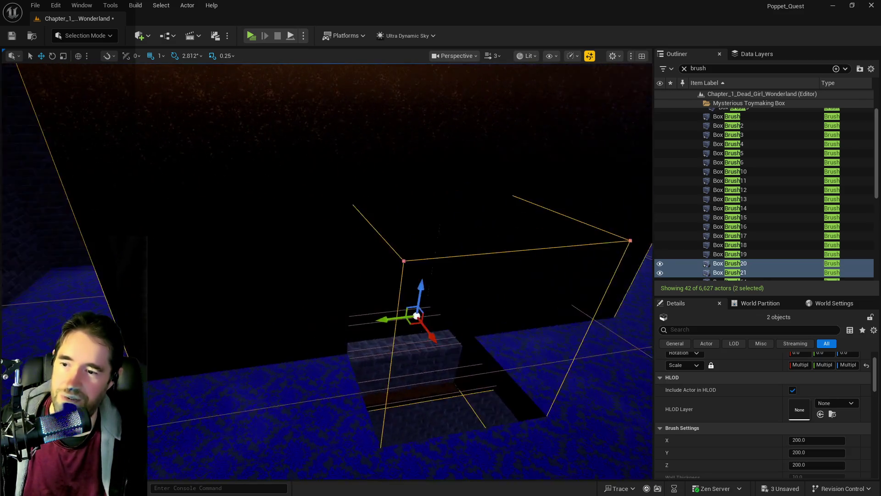
Slide the two new box brushes sideways along Y, past the door opening
mouse_move(352, 292)
left_mouse_down()
mouse_move(319, 275)
mouse_move(314, 237)
left_mouse_up()
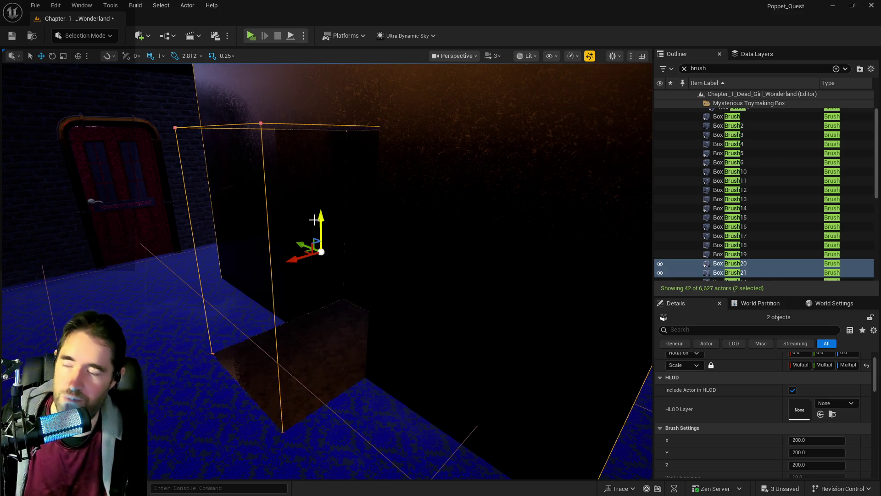
left_click_drag(320, 207, 320, 207)
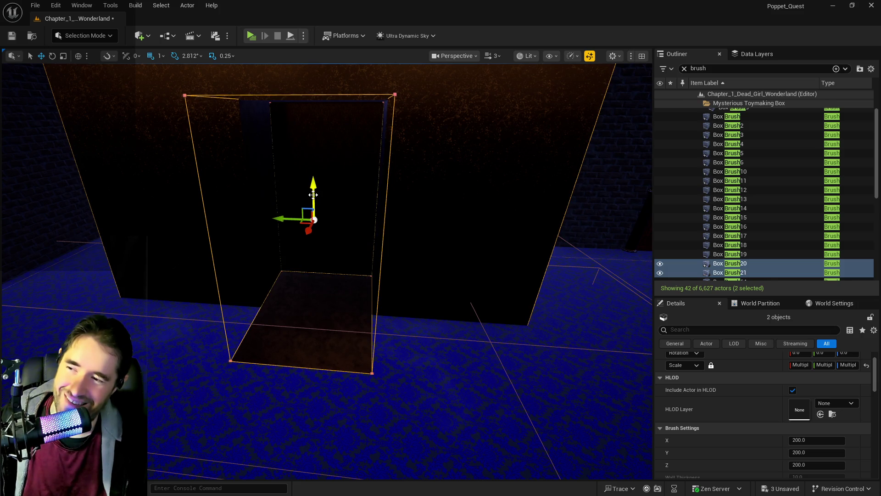
left_click_drag(314, 195, 375, 224)
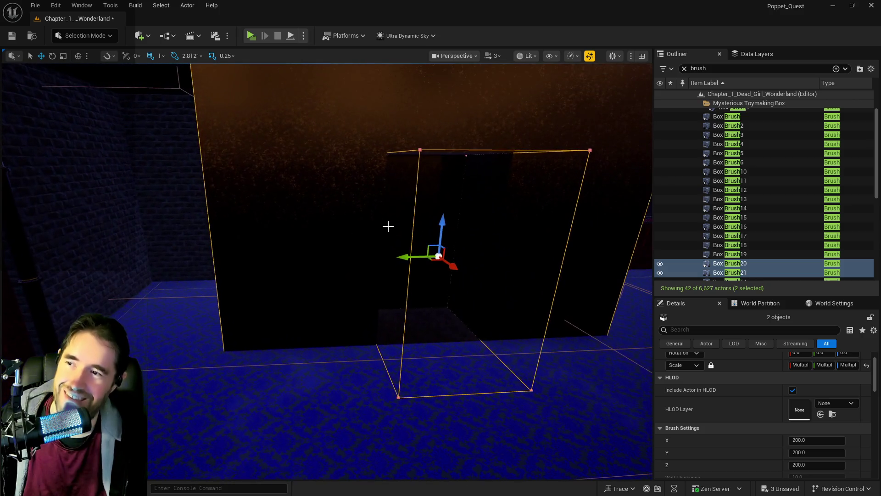
mouse_move(403, 258)
left_mouse_down()
mouse_move(261, 269)
mouse_move(568, 271)
mouse_move(242, 278)
left_mouse_up()
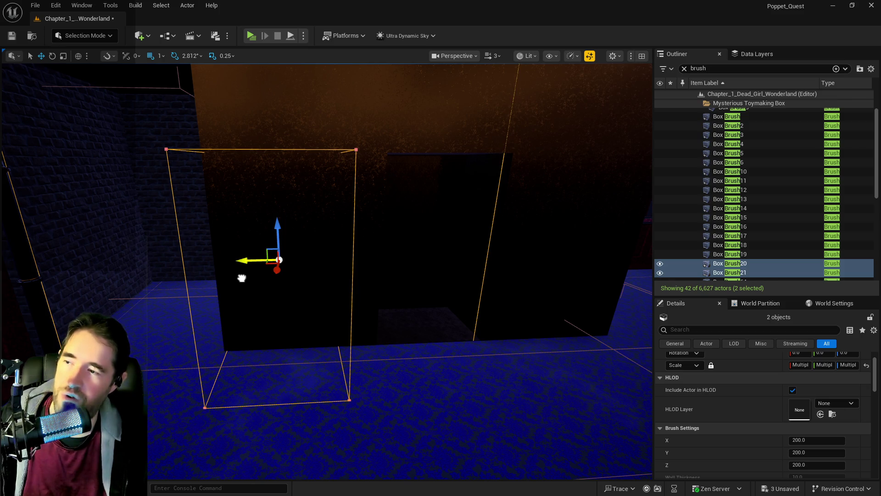
mouse_move(247, 278)
left_mouse_down()
mouse_move(234, 268)
mouse_move(53, 257)
mouse_move(642, 273)
left_mouse_up()
Select only the large wall brush Box Brush20 and switch to rotate mode
mouse_move(472, 252)
left_mouse_down()
mouse_move(414, 255)
mouse_move(364, 271)
left_mouse_up()
left_click(364, 272)
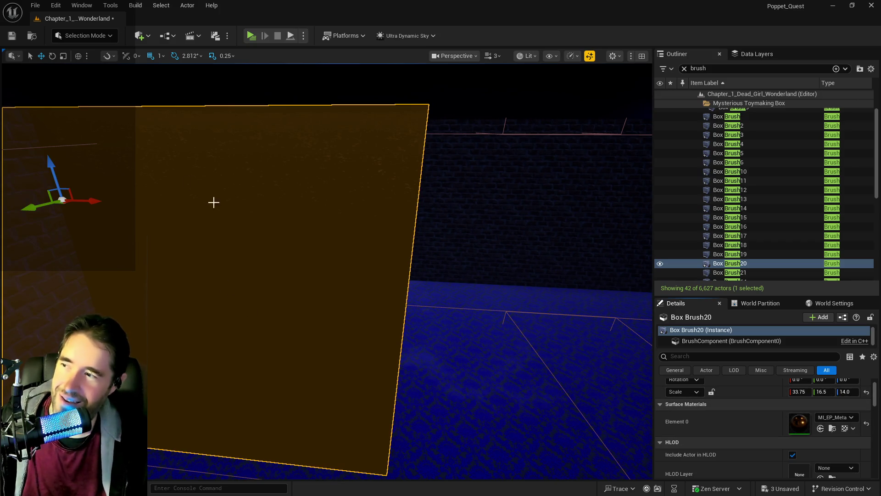
key("e")
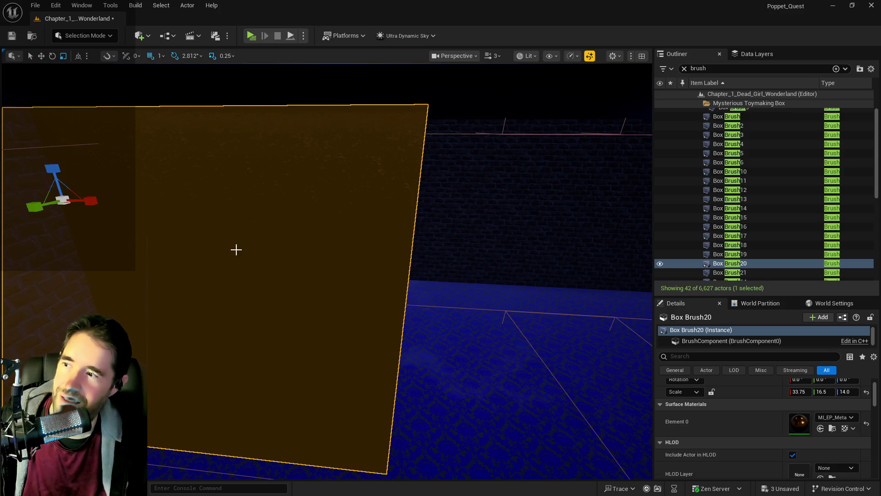
Set Box Brush20's X scale from 33.75 to 1.0, then select Box Brush21
mouse_move(565, 350)
left_mouse_down()
mouse_move(574, 349)
mouse_move(378, 331)
left_mouse_up()
type("1")
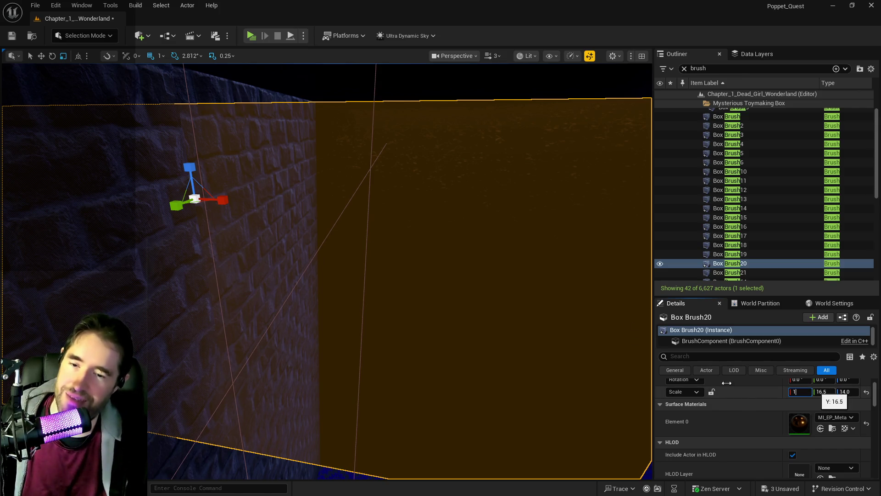
key("Return")
mouse_move(474, 298)
left_mouse_down()
mouse_move(454, 308)
mouse_move(464, 303)
mouse_move(434, 298)
left_mouse_up()
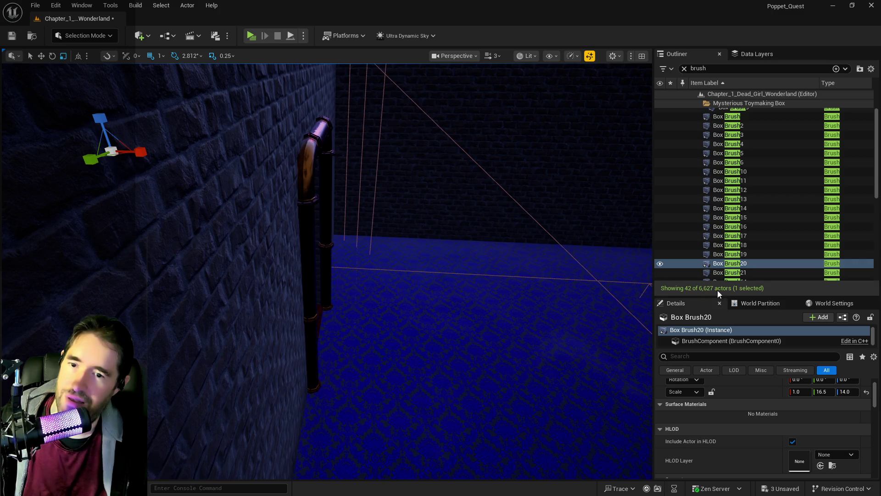
left_click(720, 272)
left_click_drag(573, 268, 162, 235)
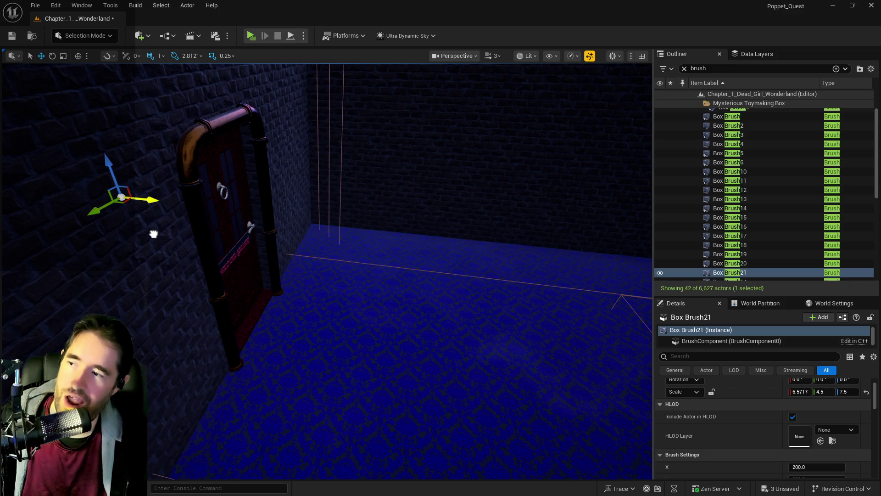
Delete the production wall mesh covering the door
left_click(399, 249, "ctrl")
left_click_drag(400, 249, 400, 249)
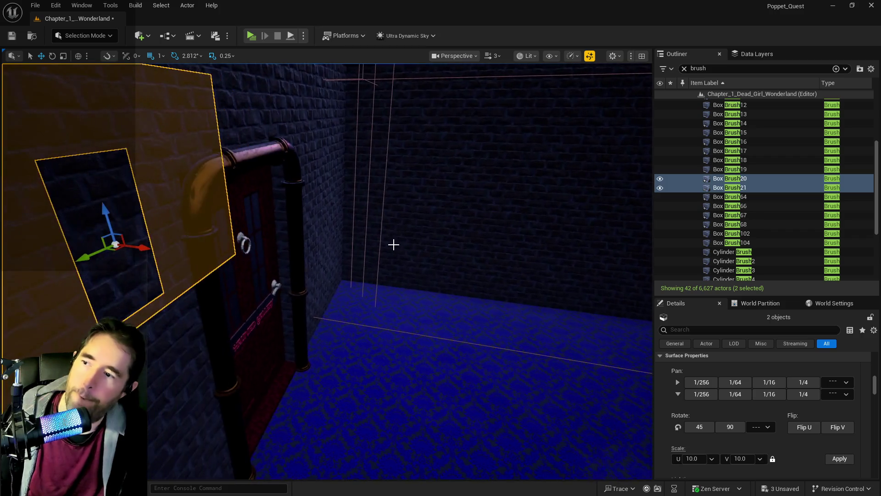
left_click(399, 249)
scroll(768, 394, "up", 1)
left_click_drag(628, 384, 266, 289)
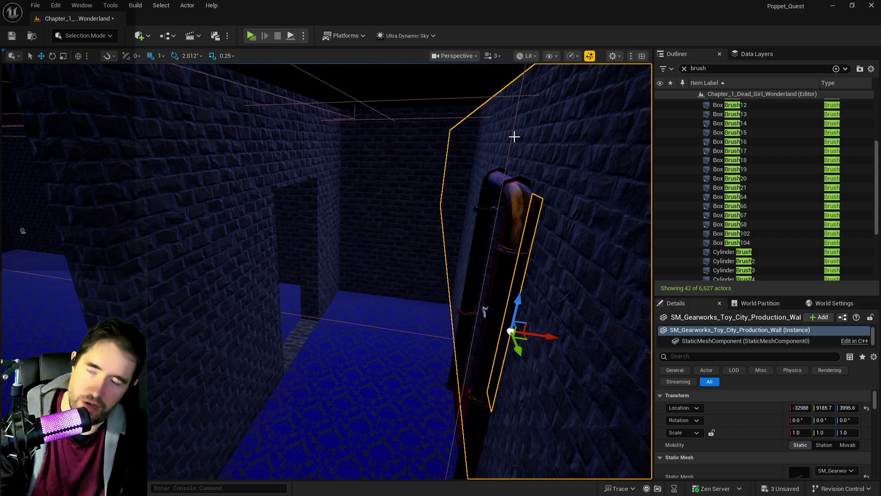
key("Delete")
Move Box Brush21 along X and Y onto the door, at -32995, 9200, 3944
left_click(325, 182)
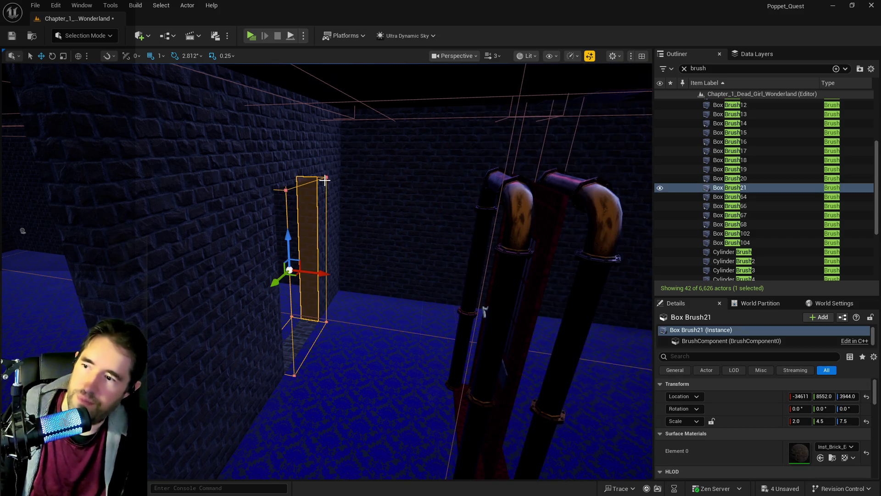
left_click(324, 161, "ctrl")
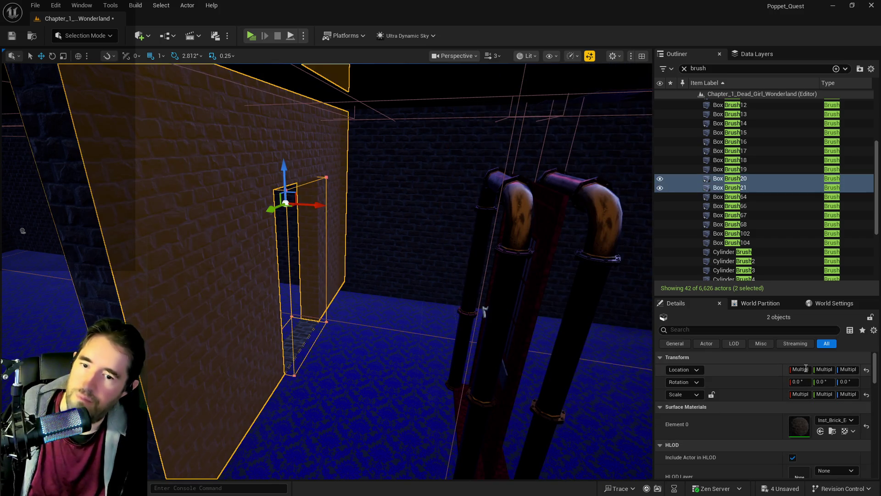
left_click(266, 250)
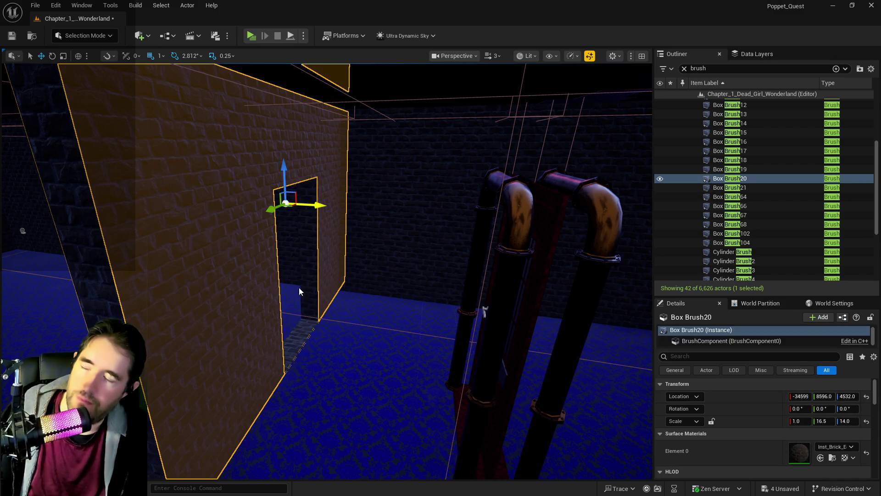
left_click(307, 252)
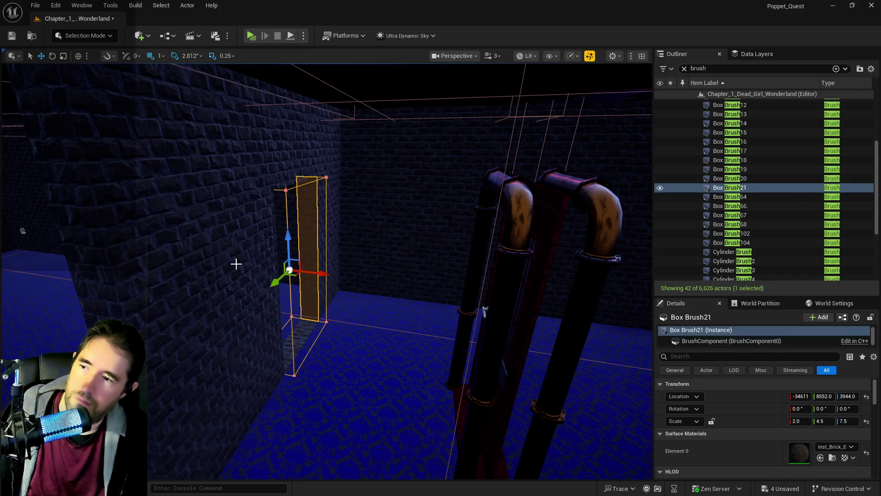
left_click(328, 160)
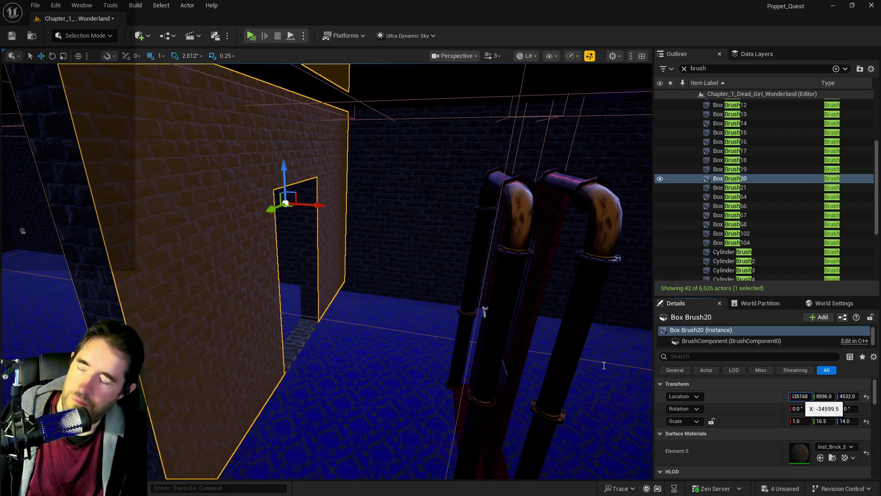
left_click(730, 188)
mouse_move(330, 278)
left_mouse_down()
mouse_move(396, 281)
mouse_move(548, 315)
left_mouse_up()
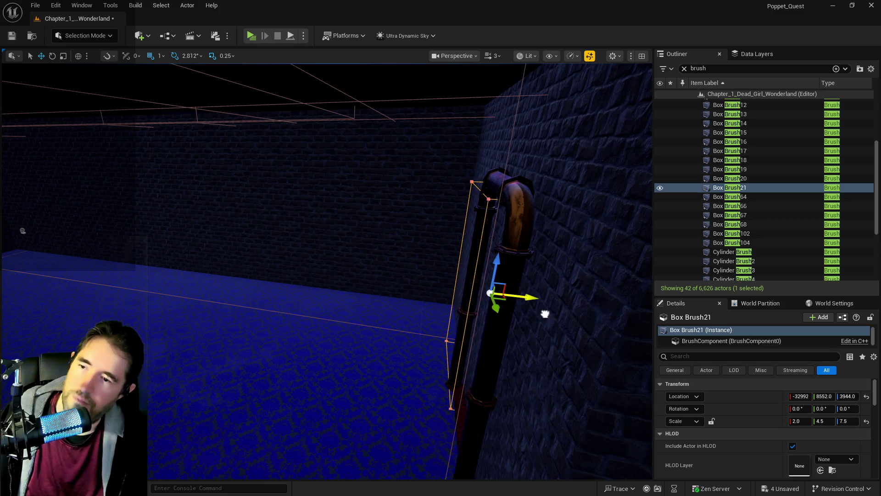
left_click_drag(553, 311, 547, 307)
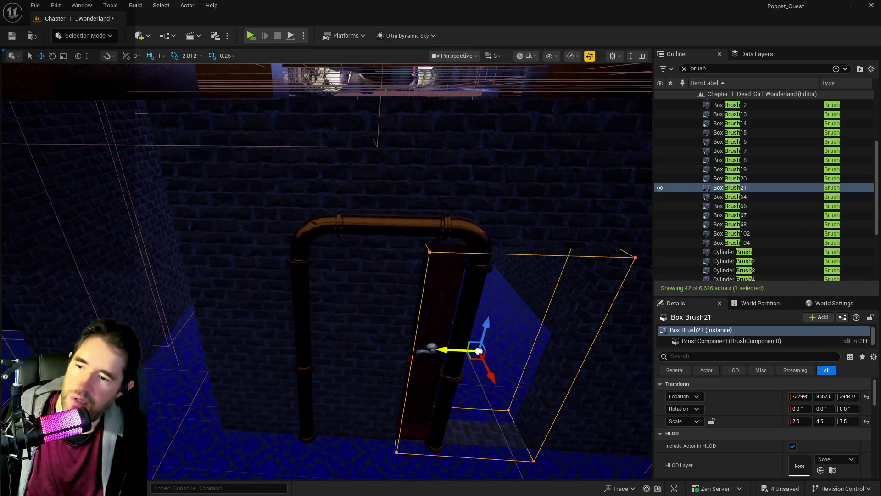
left_click_drag(438, 350, 336, 349)
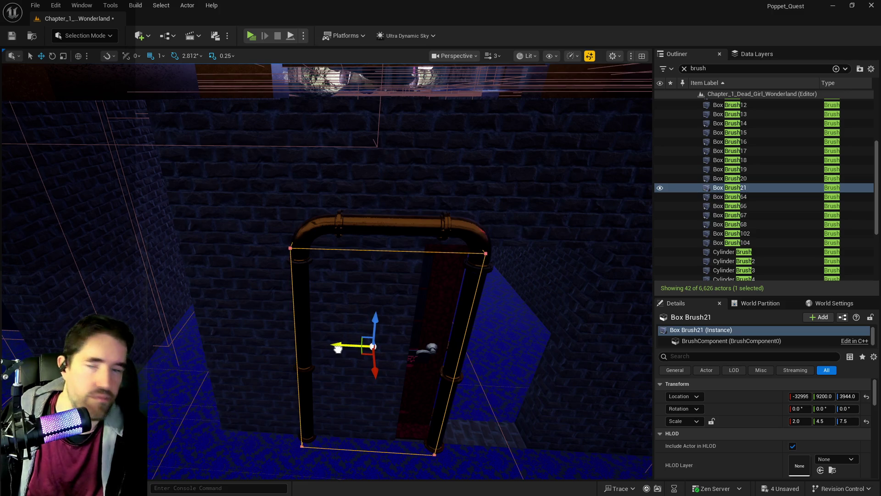
left_click_drag(338, 349, 342, 306)
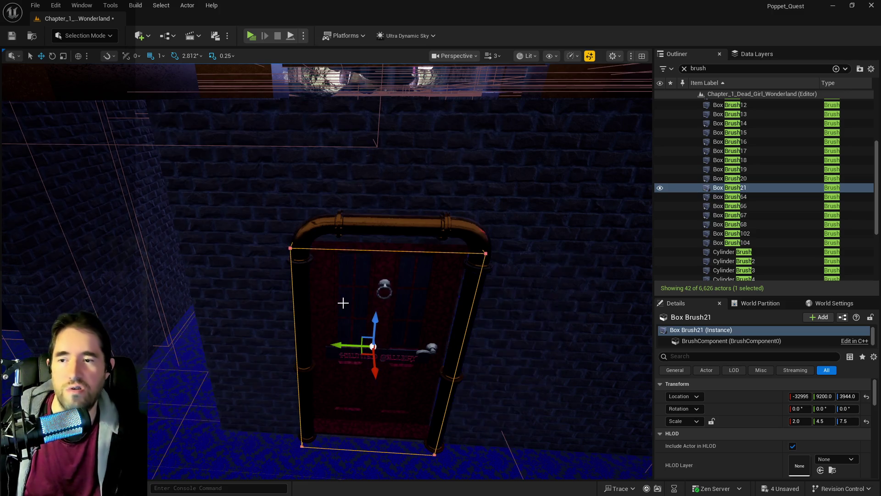
Load the DL_C3_Haunted_Gallery data layer and fly through the door into the gallery
left_click(740, 57)
left_click(692, 71)
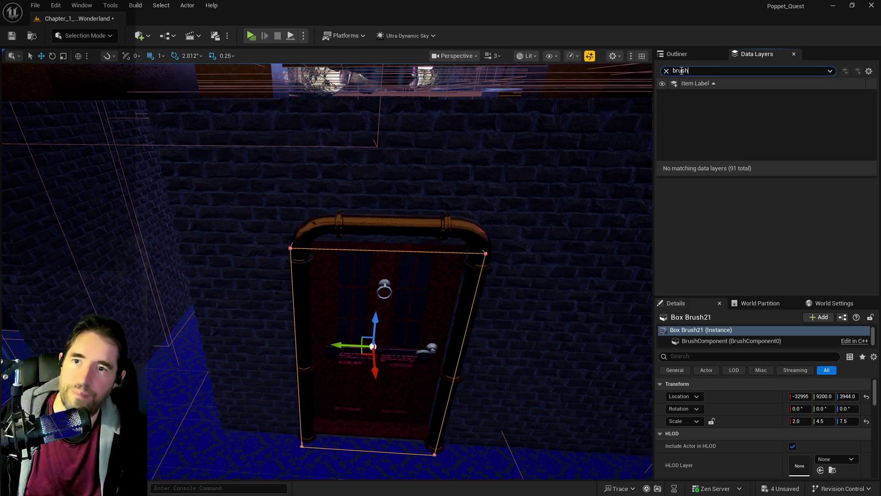
type("haunt")
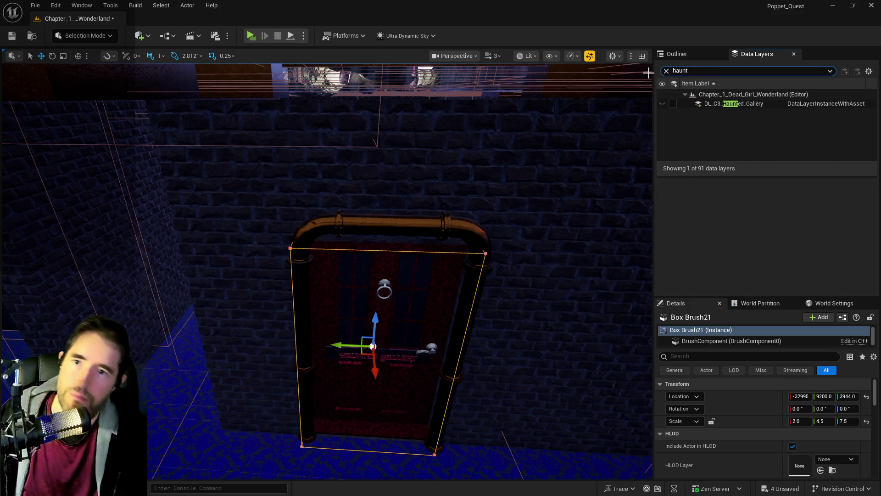
left_click(673, 103)
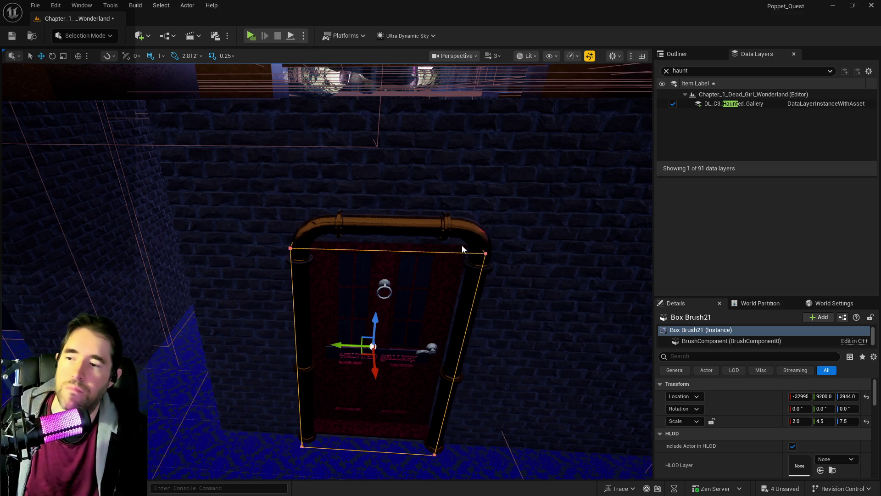
mouse_move(448, 227)
left_mouse_down()
mouse_move(447, 69)
mouse_move(448, 138)
mouse_move(459, 138)
mouse_move(459, 92)
mouse_move(474, 65)
mouse_move(405, 174)
left_mouse_up()
Frame the door pieces and fly through the doorway to inspect the door's back
left_click(390, 172, "ctrl")
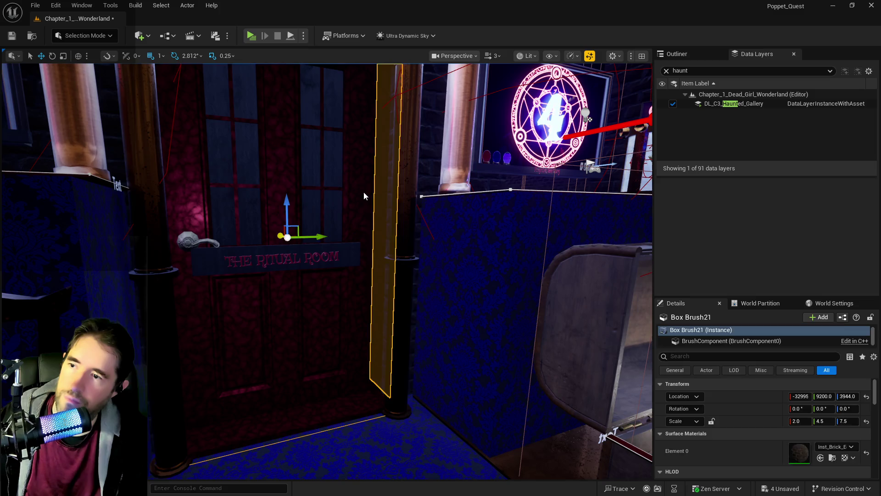
key("f")
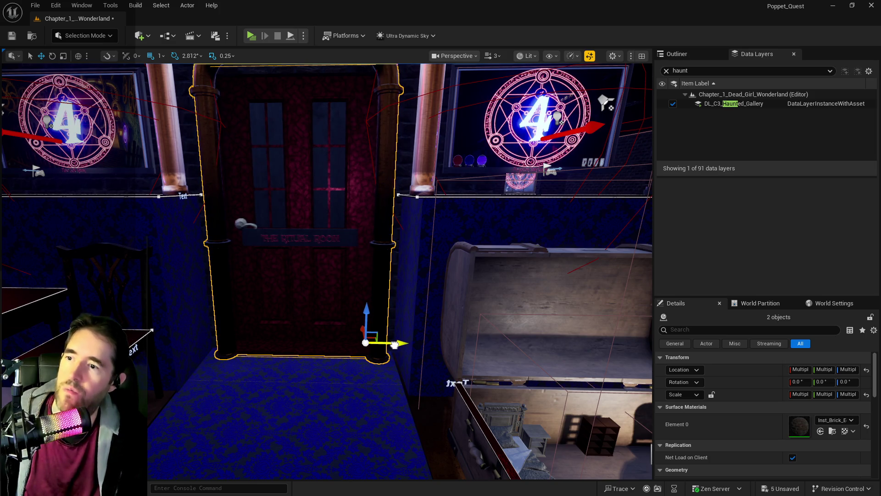
left_click_drag(395, 345, 395, 414)
key("f")
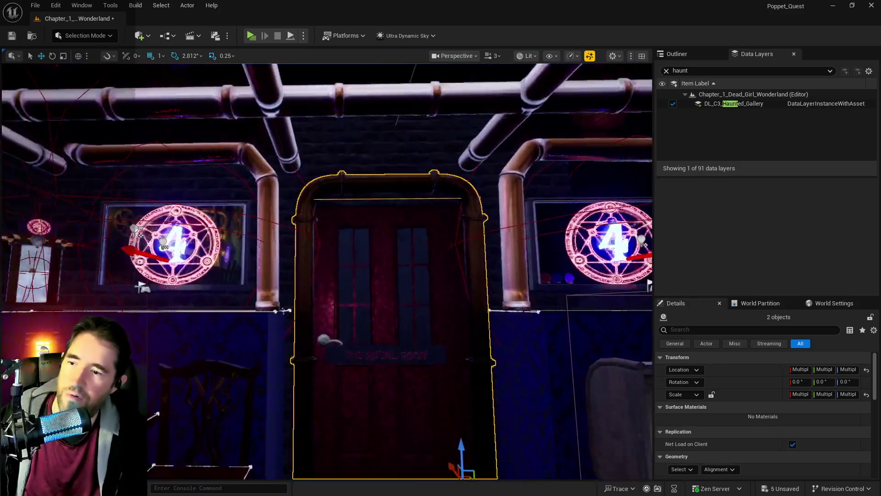
mouse_move(395, 276)
left_mouse_down()
mouse_move(395, 284)
mouse_move(432, 284)
mouse_move(406, 284)
mouse_move(406, 275)
mouse_move(363, 347)
mouse_move(356, 327)
left_mouse_up()
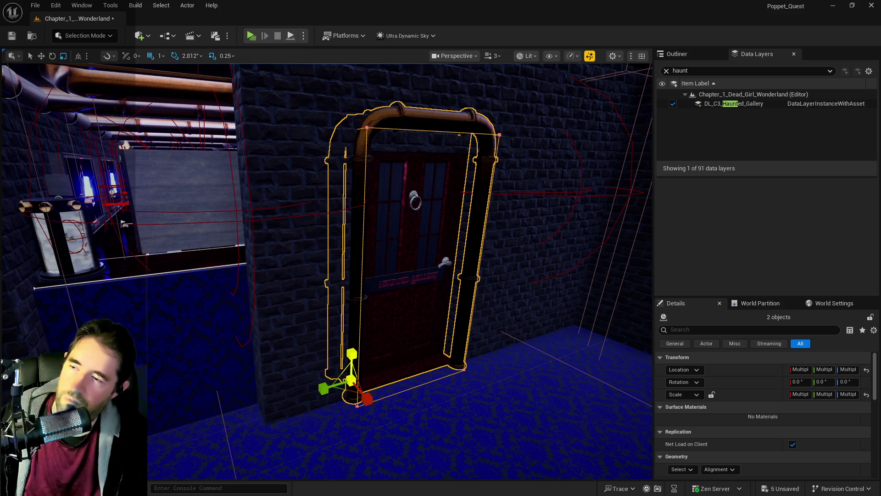
Undo the door scale change and raise Box Brush21 to Z 3980 with Z scale 7.75
key("ctrl+z")
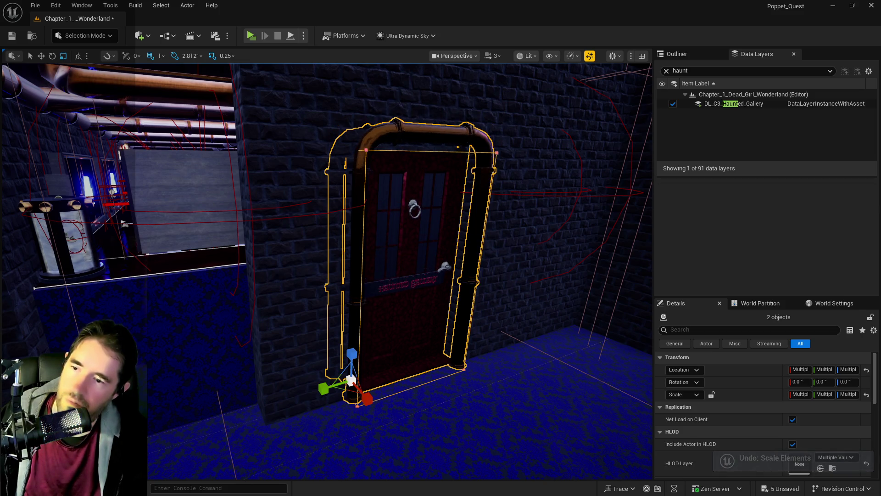
left_click(413, 297)
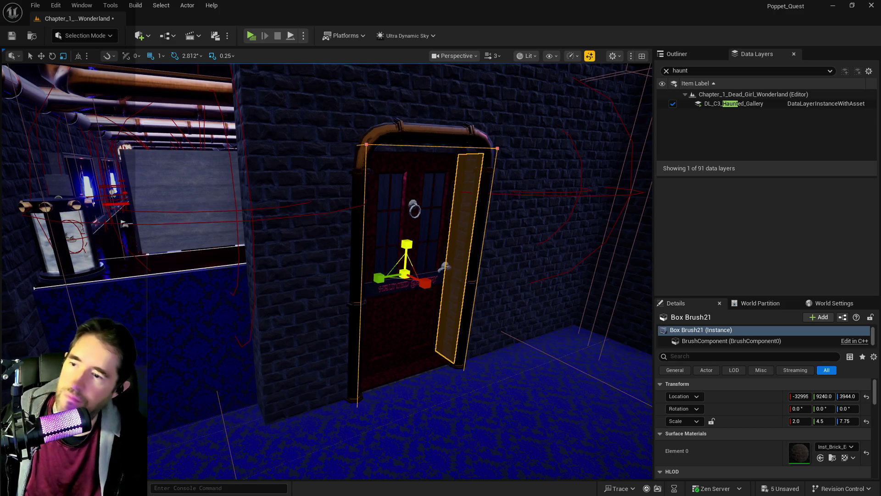
key("w")
mouse_move(409, 250)
left_mouse_down()
mouse_move(410, 236)
mouse_move(326, 317)
mouse_move(349, 250)
mouse_move(311, 280)
mouse_move(290, 256)
left_mouse_up()
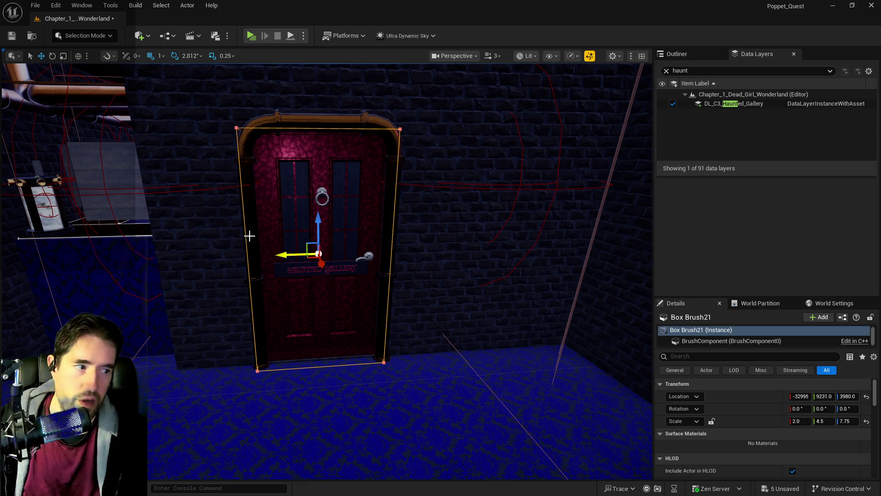
mouse_move(372, 195)
left_mouse_down()
mouse_move(399, 225)
mouse_move(367, 225)
mouse_move(404, 220)
mouse_move(393, 235)
mouse_move(381, 225)
mouse_move(349, 244)
left_mouse_up()
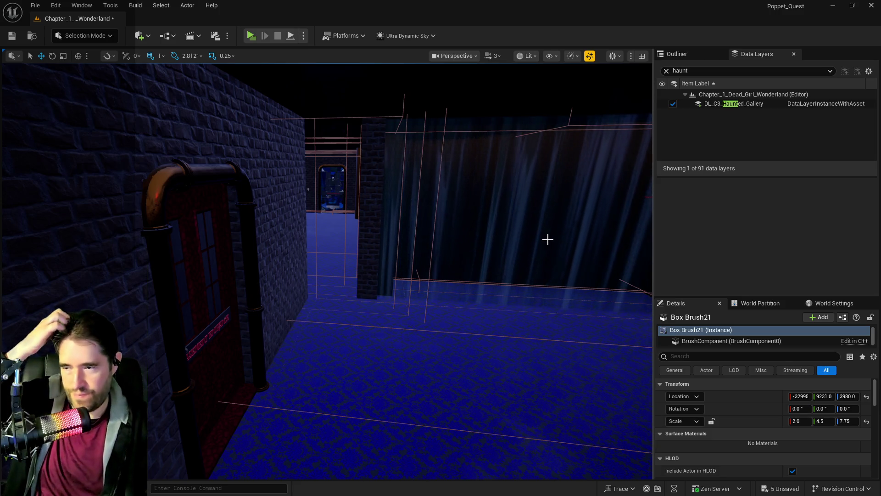
mouse_move(343, 236)
left_mouse_down()
mouse_move(321, 235)
mouse_move(349, 216)
mouse_move(342, 229)
mouse_move(402, 228)
mouse_move(370, 316)
mouse_move(404, 316)
mouse_move(381, 316)
mouse_move(311, 236)
left_mouse_up()
left_click(321, 238)
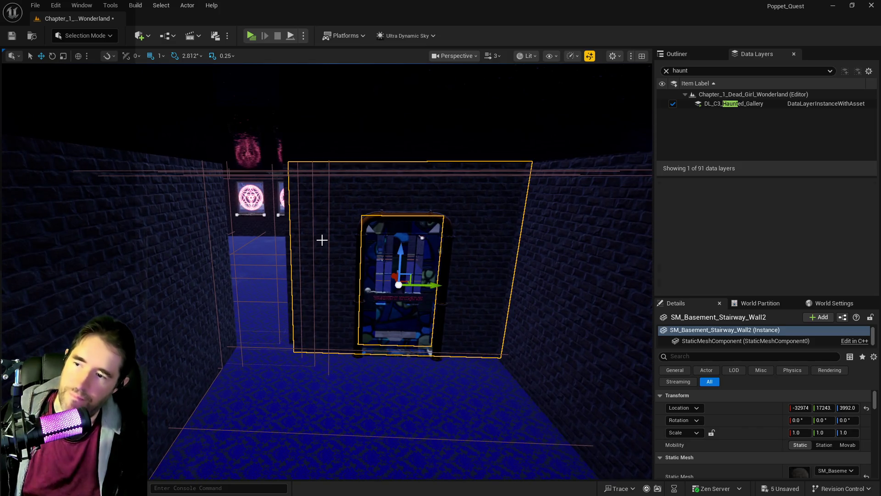
Set Box Brush20's Z scale from 14.0 to 11.5 and lower it to Z 4319
mouse_move(486, 222)
left_mouse_down()
mouse_move(464, 222)
mouse_move(485, 222)
left_mouse_up()
mouse_move(301, 240)
left_mouse_down()
mouse_move(218, 253)
mouse_move(301, 234)
left_mouse_up()
left_click(384, 235)
mouse_move(384, 235)
left_mouse_down()
mouse_move(432, 239)
mouse_move(391, 237)
left_mouse_up()
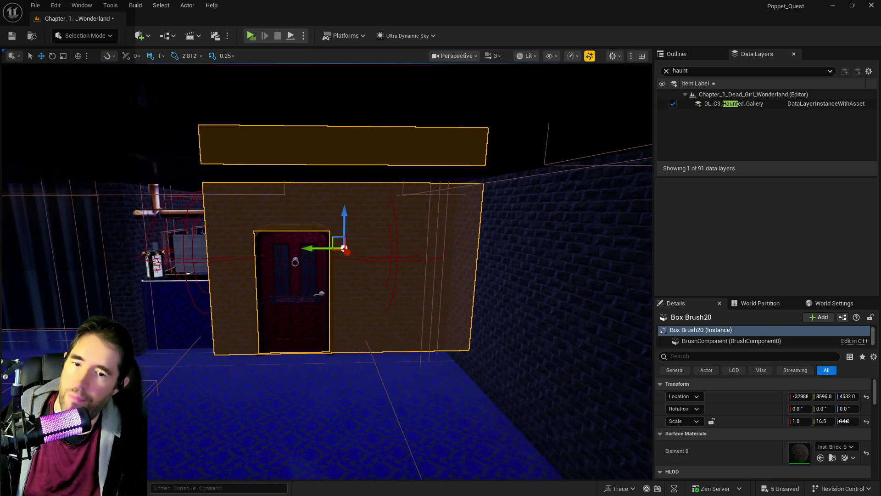
left_click(849, 421)
type("11.5")
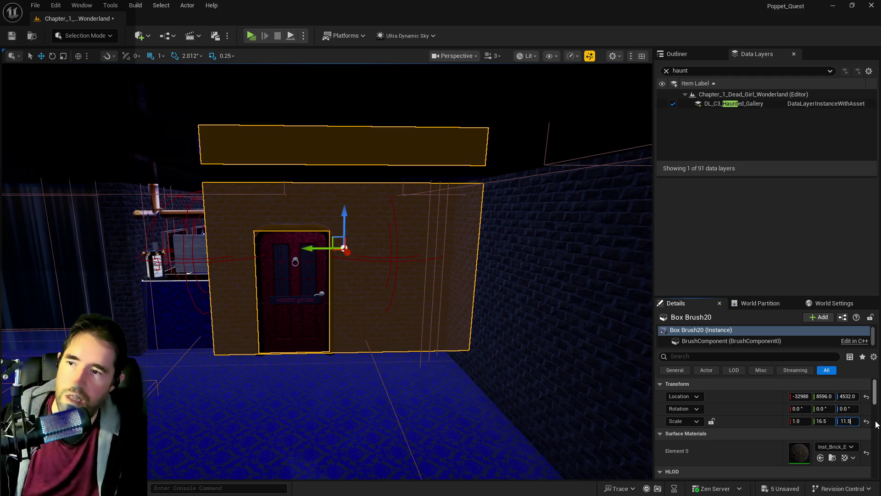
key("Return")
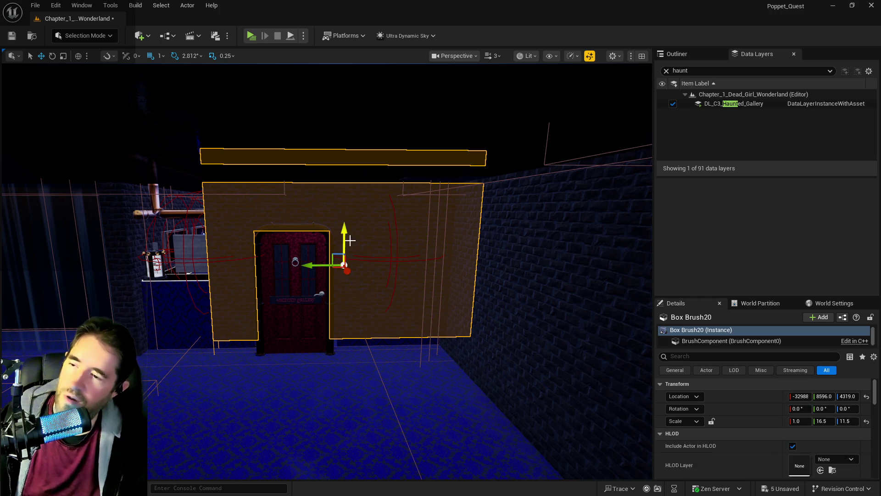
mouse_move(360, 280)
left_mouse_down()
mouse_move(349, 230)
mouse_move(336, 250)
mouse_move(299, 213)
left_mouse_up()
mouse_move(363, 237)
left_mouse_down()
mouse_move(354, 229)
mouse_move(370, 229)
mouse_move(379, 281)
left_mouse_up()
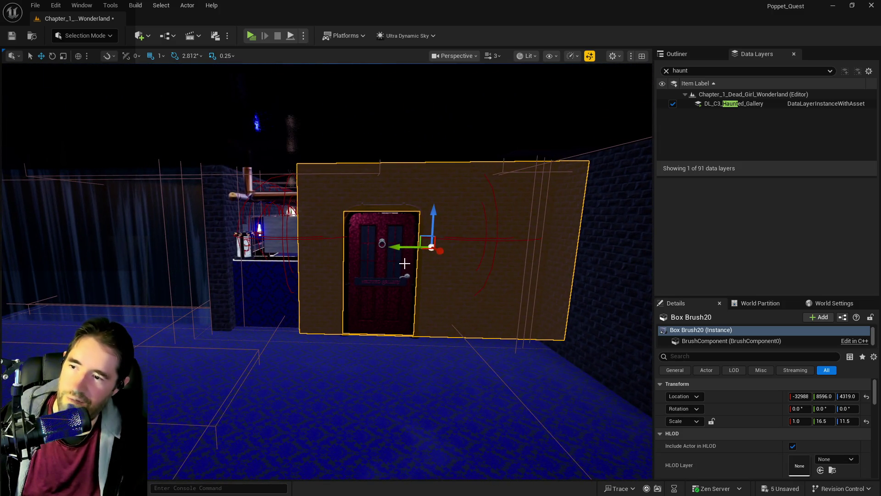
Widen Box Brush20 with the scale gizmo to a Y scale of about 20
left_click_drag(381, 246, 364, 247)
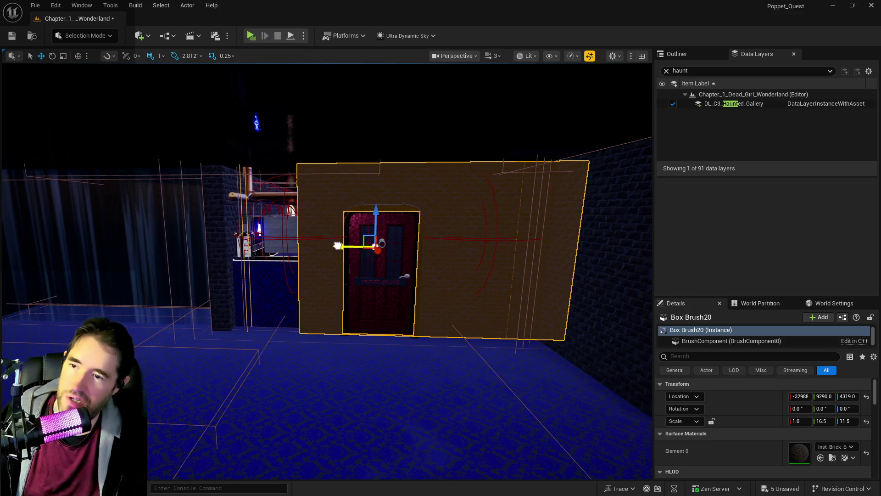
key("e")
key("r")
left_click_drag(345, 247, 319, 247)
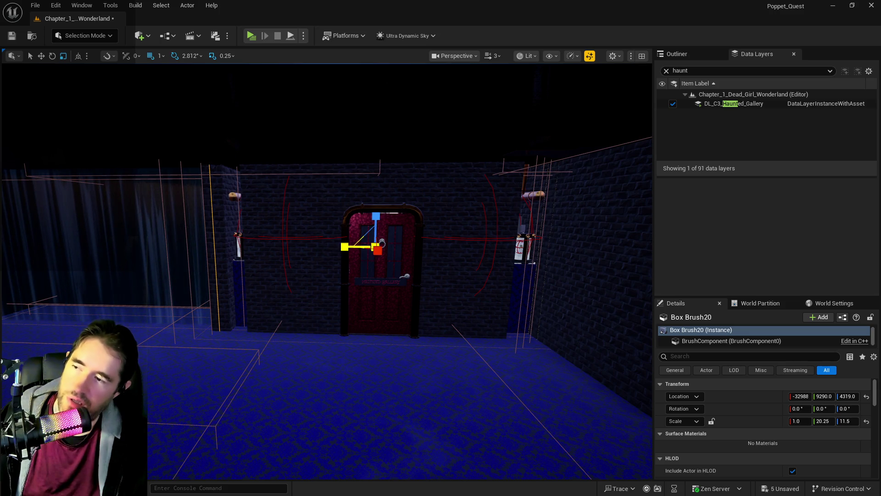
key("Left")
Move Box Brush20 to Y 9359 and stretch it to a Y scale of 20.75
key("w")
left_click_drag(429, 242, 427, 243)
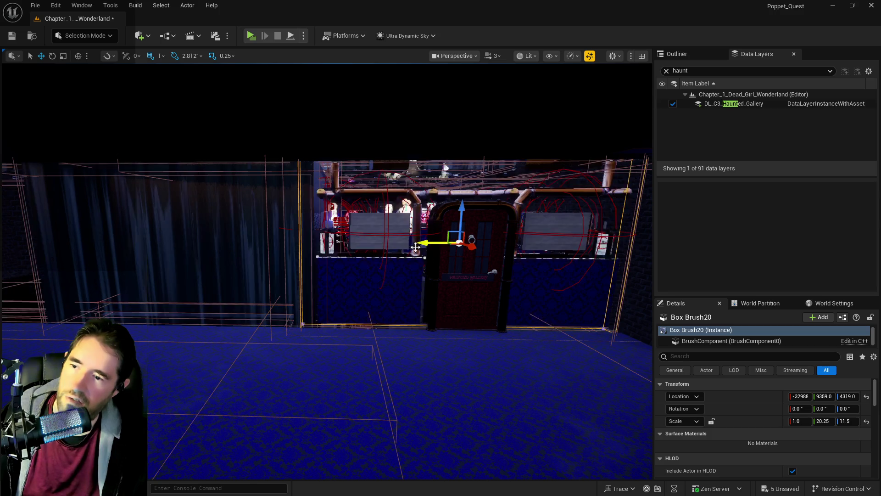
key("Left")
key("Right")
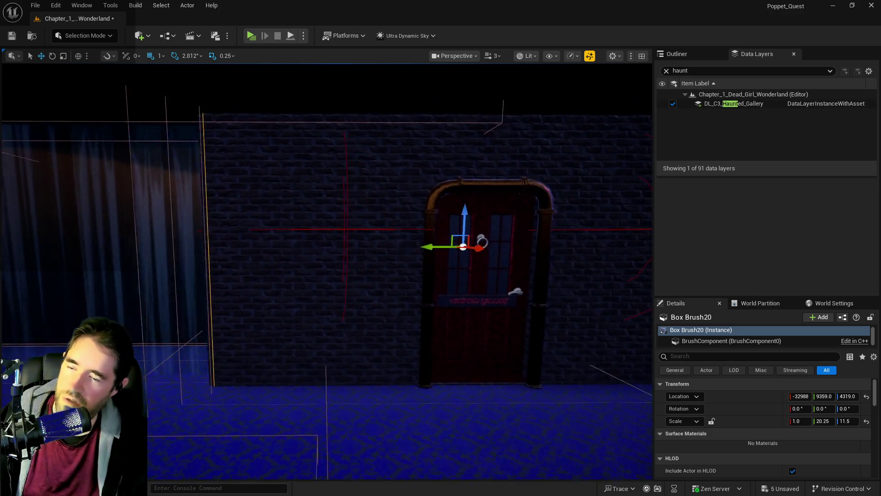
key("e")
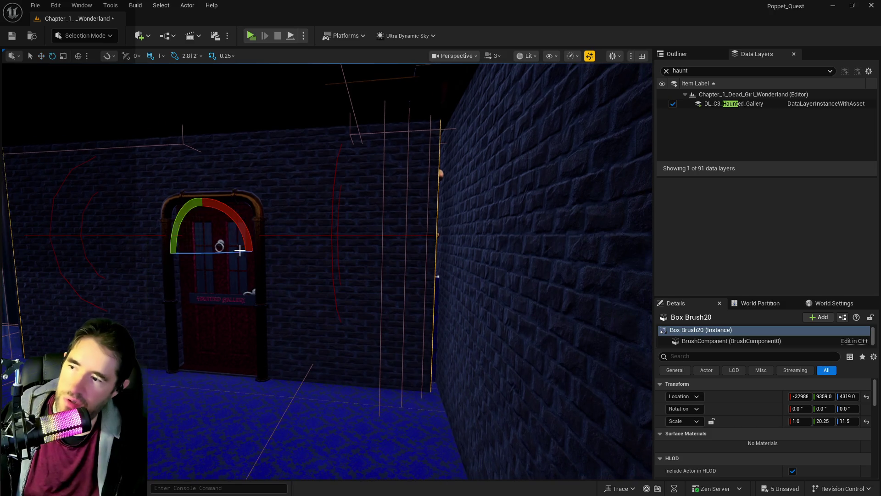
left_click_drag(172, 249, 179, 249)
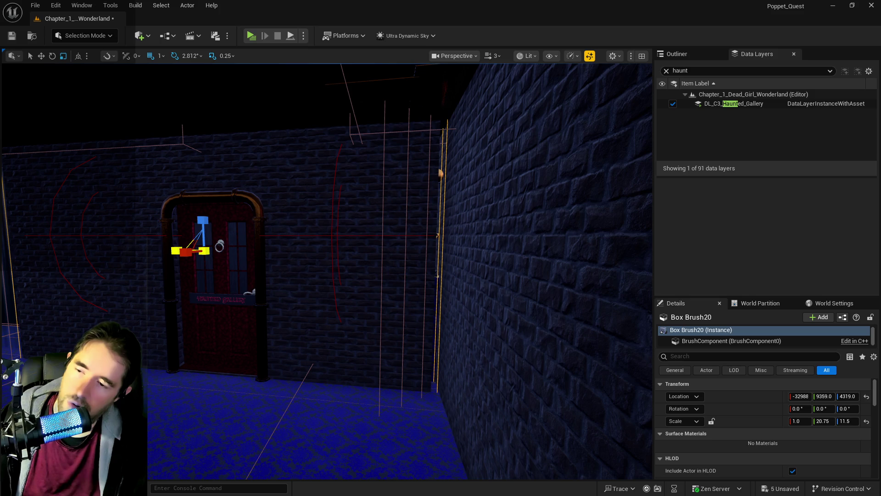
left_click_drag(221, 208, 115, 275)
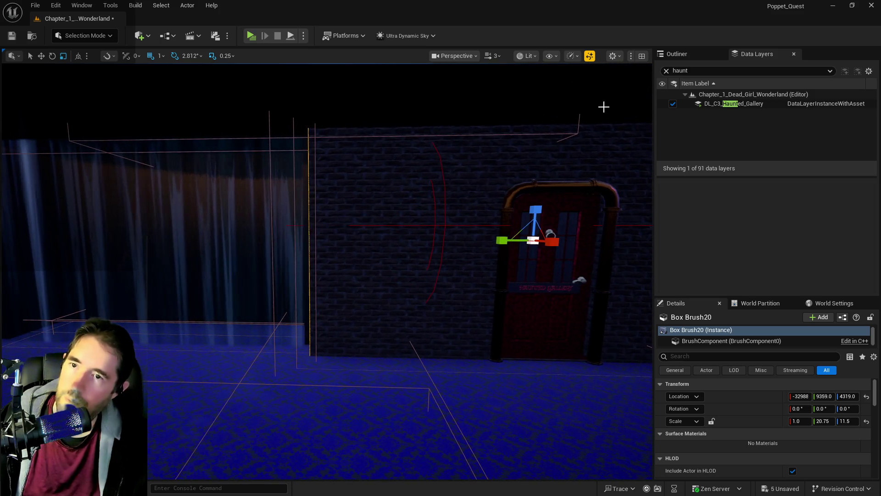
Reset Ultra_Dynamic_Sky's Time Of Day to 960 for daylight, then reselect the brick wall brush
left_click(667, 71)
left_click(677, 54)
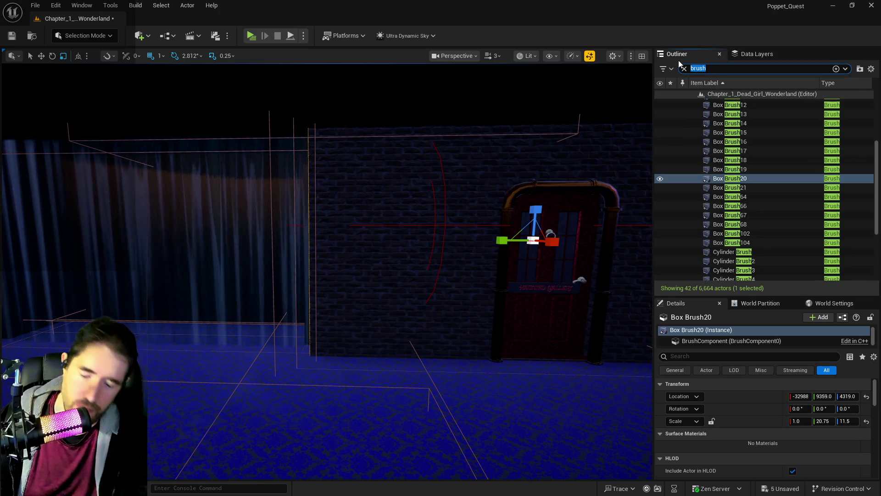
type("ultra")
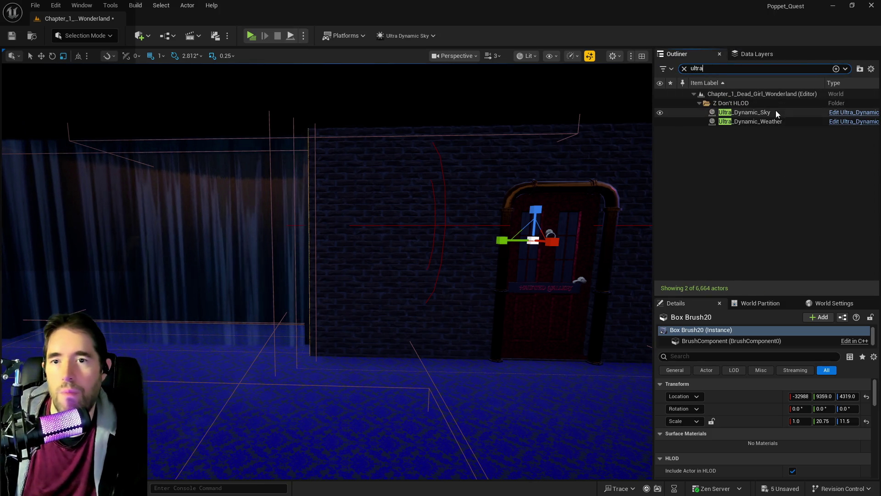
left_click(752, 112)
left_click(867, 473)
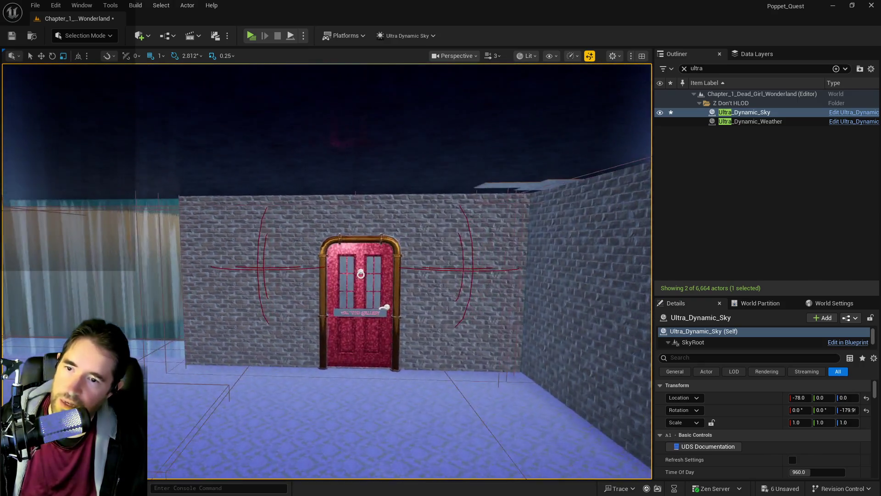
left_click(516, 208)
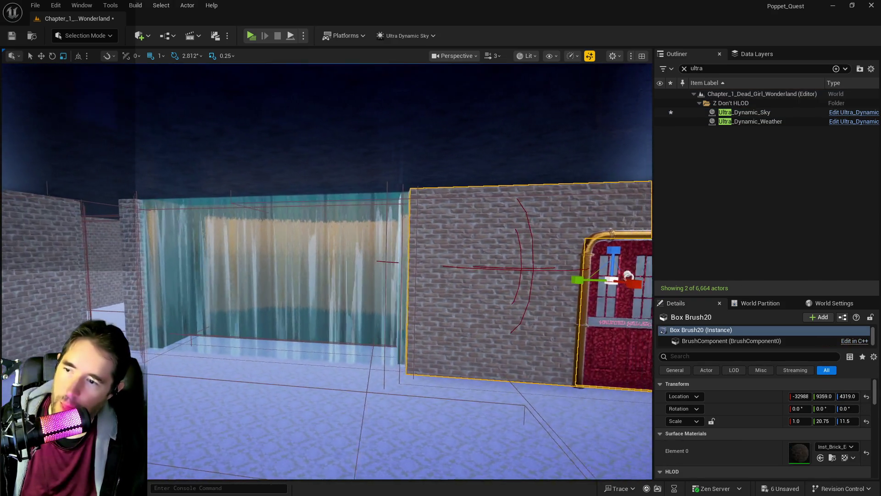
Resize Box Brush20 to a Y scale of 21.5 around the Haunted Gallery door
key("e")
key("w")
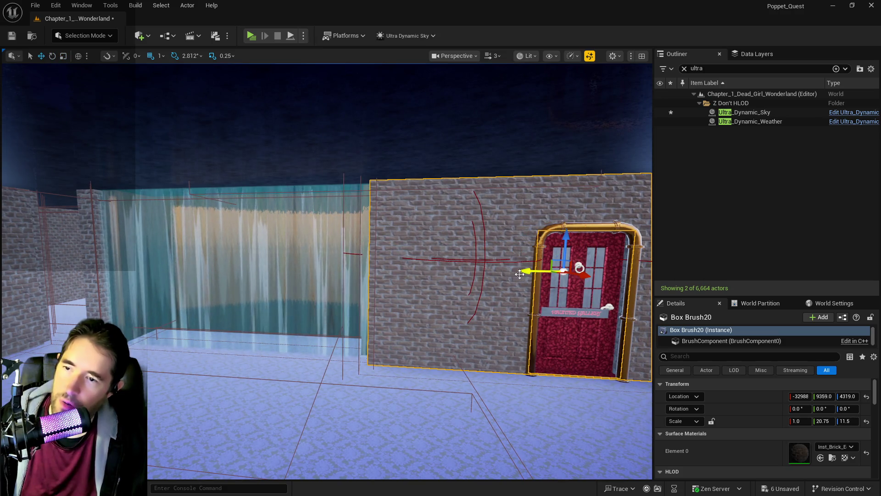
key("e")
key("r")
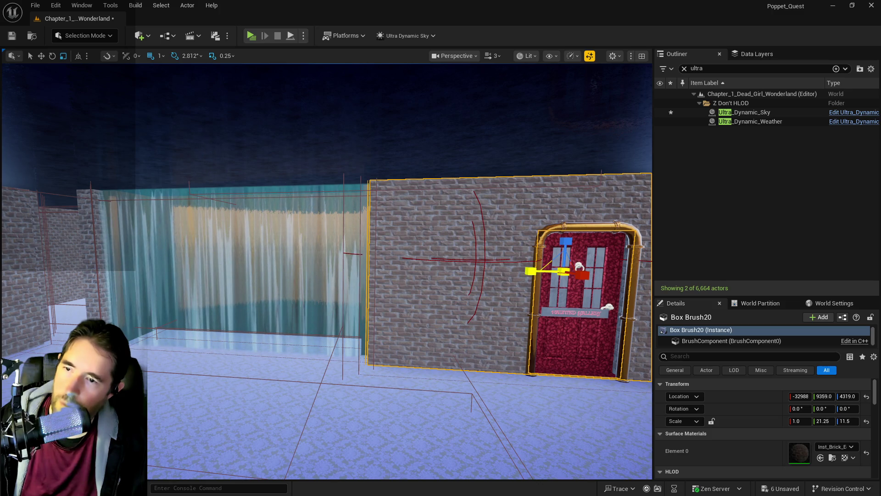
left_click_drag(522, 270, 528, 270)
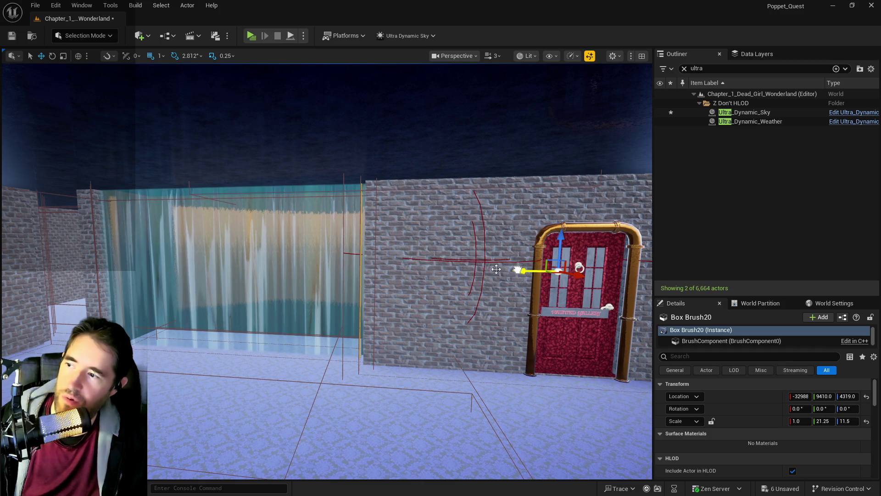
left_click_drag(497, 270, 505, 274)
key("w")
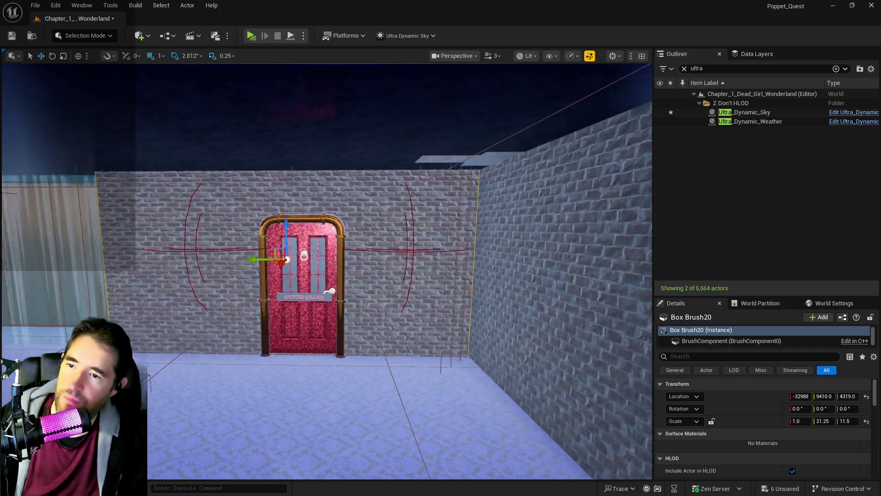
key("f")
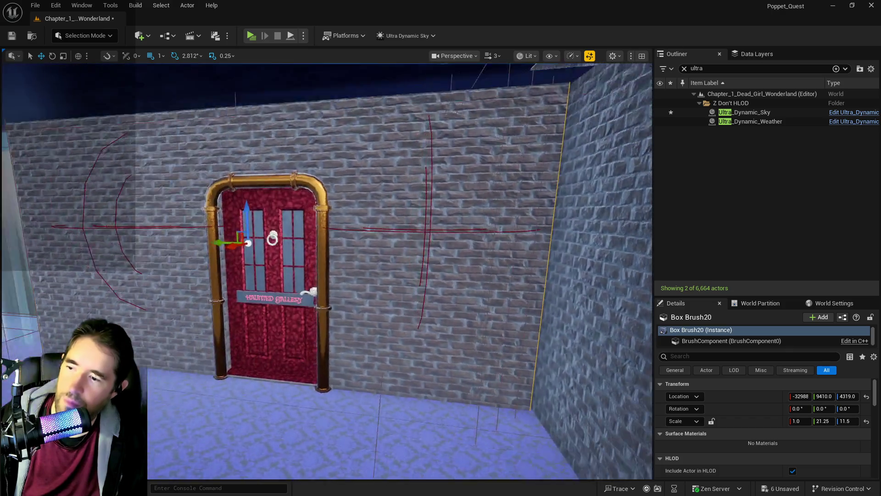
left_click_drag(340, 251, 333, 252)
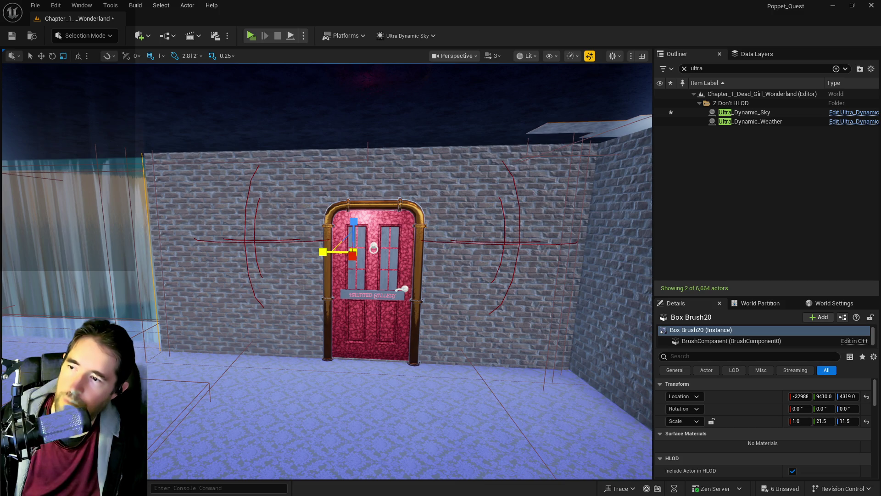
key("w")
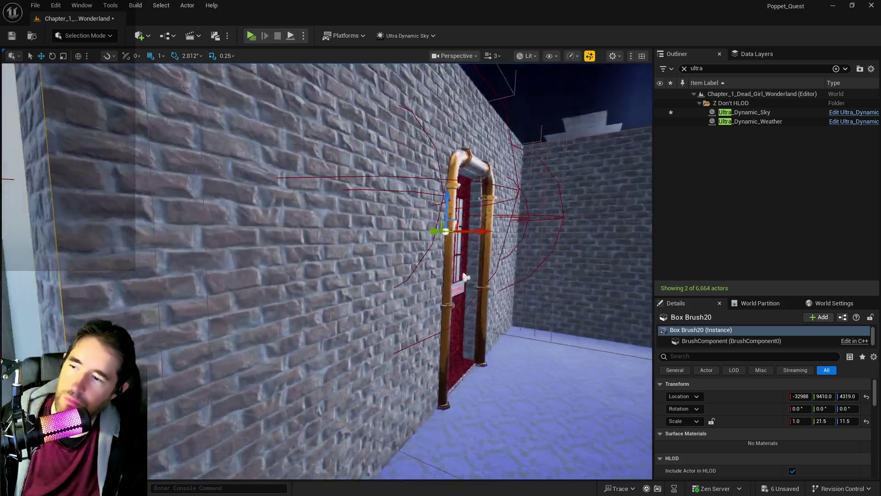
Select the Hidden_Grotto_Sunken_Depths_Pool2 actor and frame it in the viewport
left_click_drag(466, 276, 466, 277)
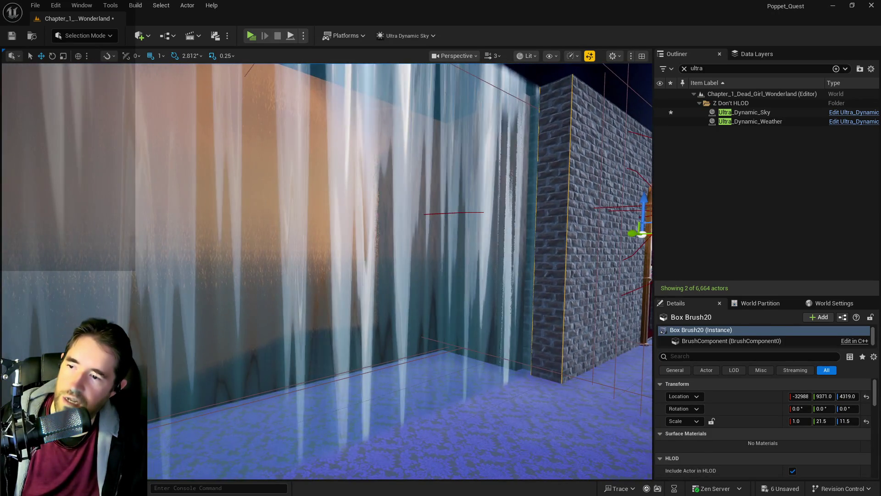
left_click(358, 331)
key("f")
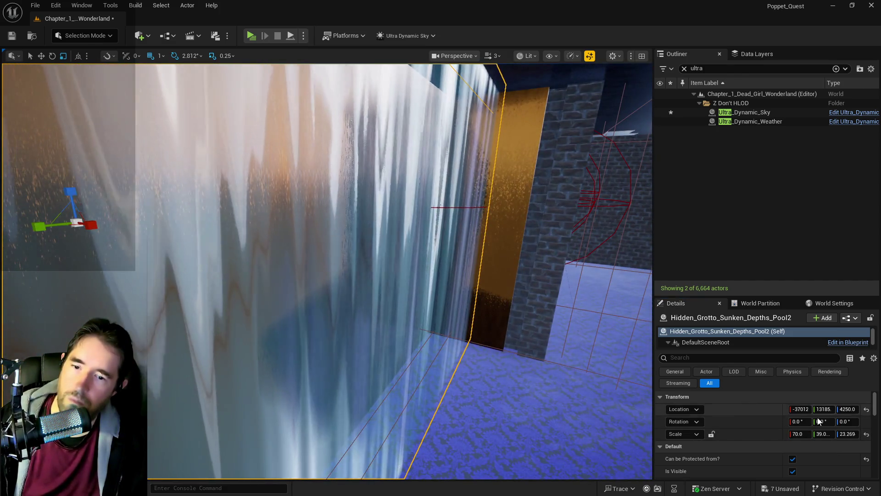
Narrow Hidden_Grotto_Sunken_Depths_Pool2 to X scale 66 and slide it along X to -37134
left_click(801, 434)
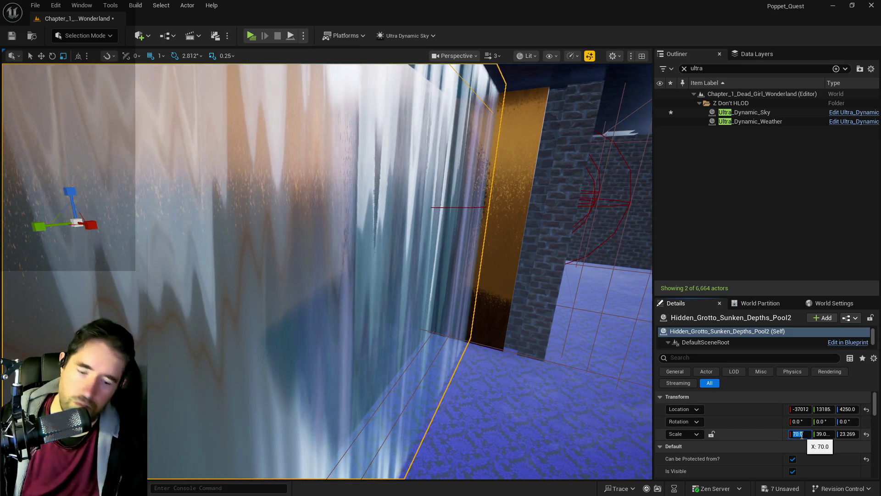
type("60")
key("Return")
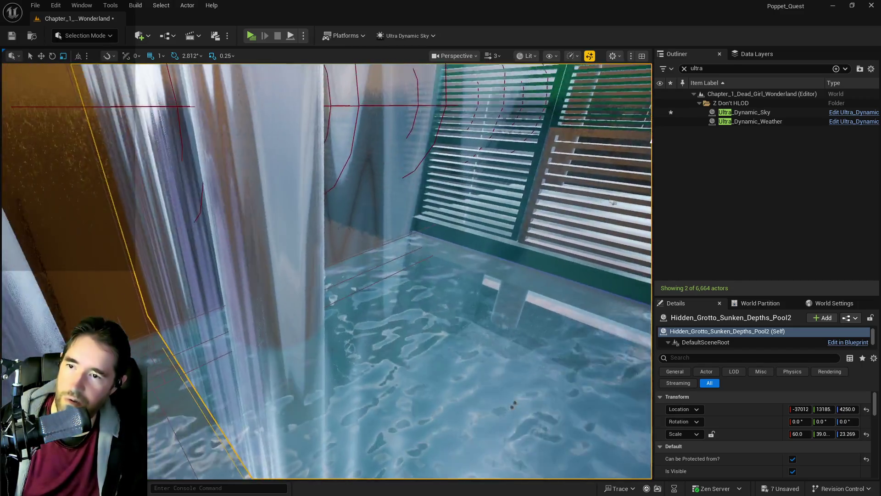
key("w")
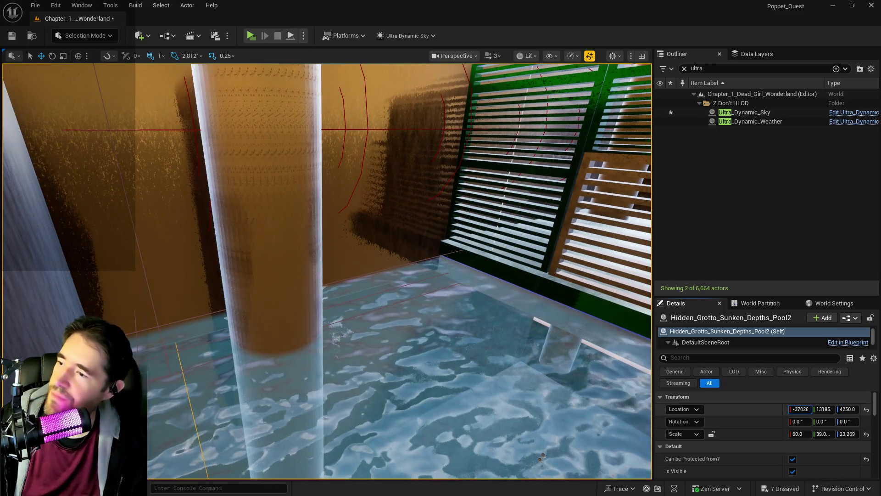
left_click_drag(793, 409, 792, 408)
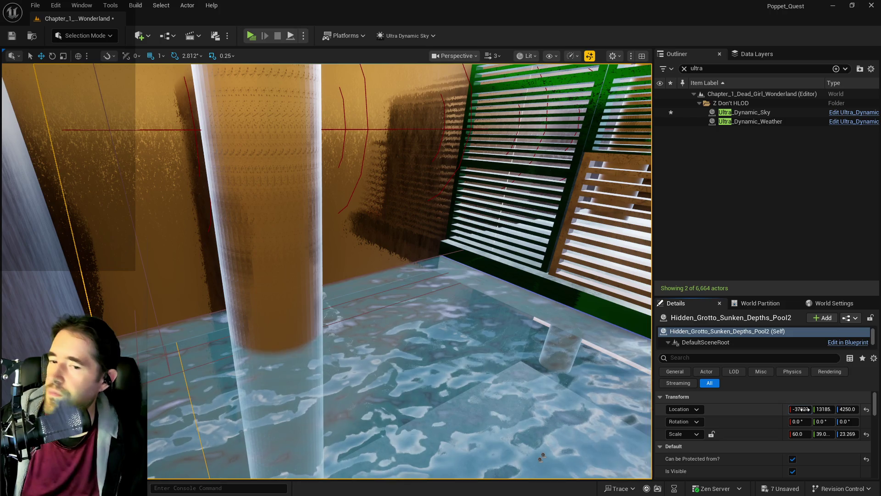
left_click_drag(794, 408, 793, 408)
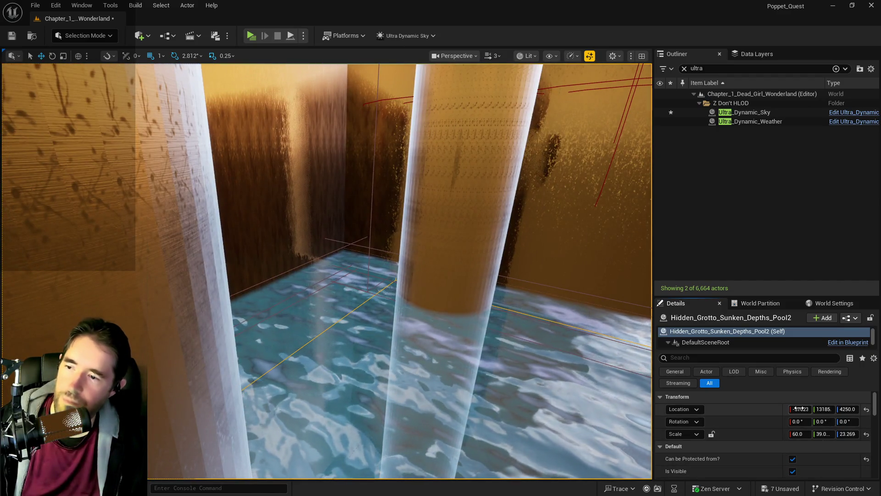
left_click_drag(801, 409, 803, 409)
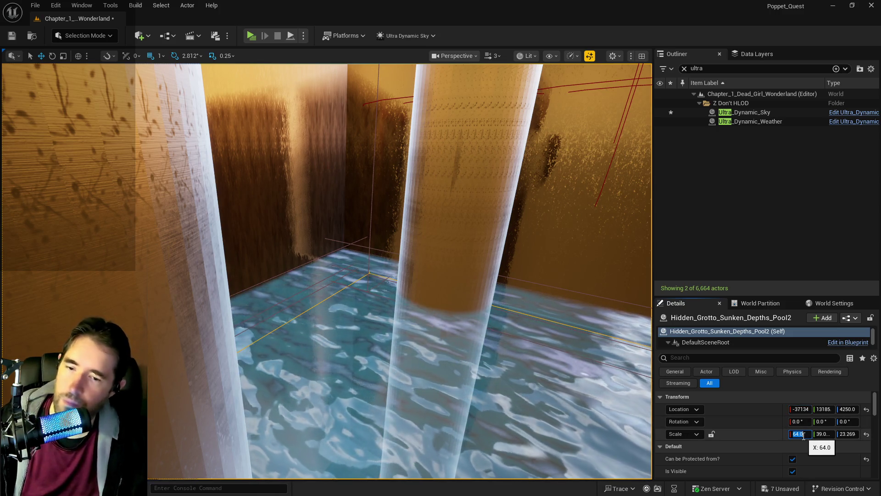
type("66")
key("Return")
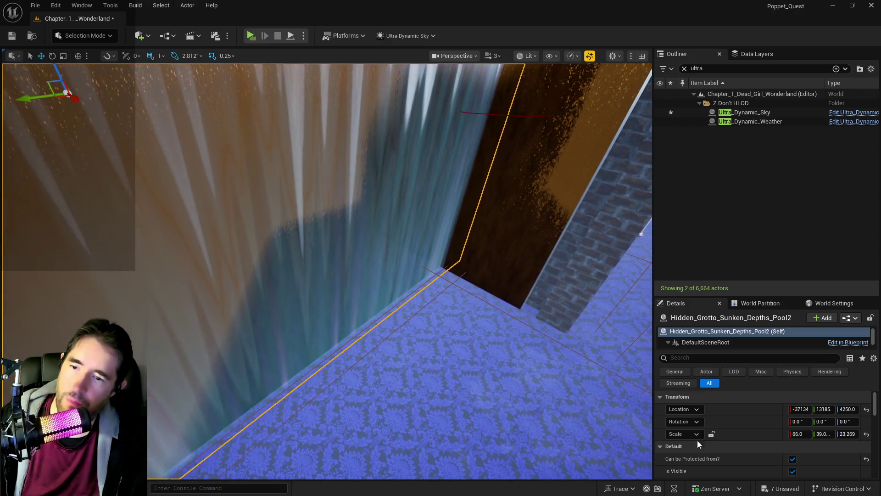
Shift the pool further along X to -37244, checking the fit from around the room
left_click_drag(800, 409, 789, 409)
left_click_drag(525, 355, 524, 355)
left_click_drag(743, 401, 742, 401)
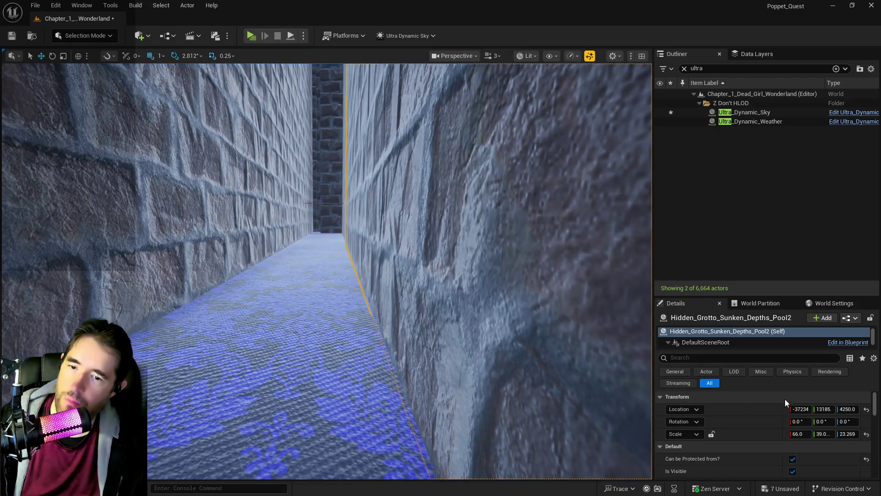
left_click_drag(800, 409, 801, 409)
left_click_drag(480, 174, 479, 174)
left_click_drag(383, 320, 383, 319)
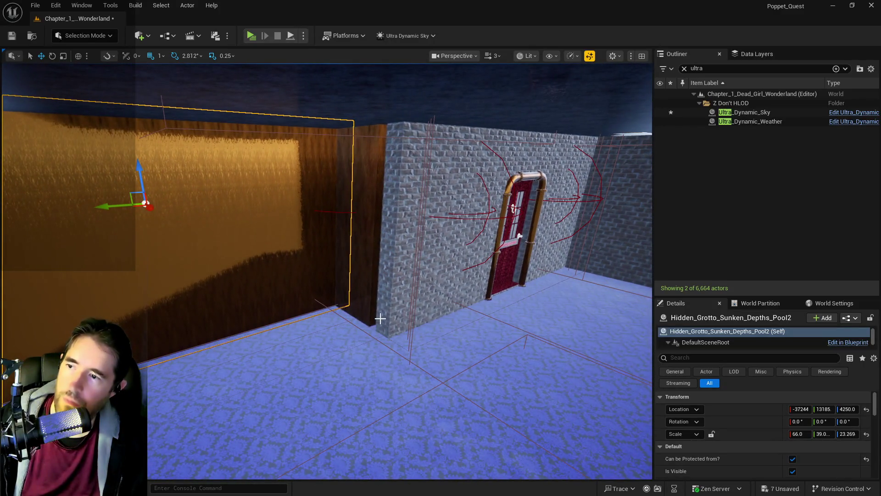
left_click(383, 320)
Clear the Outliner search filter, save the level, and select SM_Hidden_Grotto_Pool_Wall_45
left_click(683, 69)
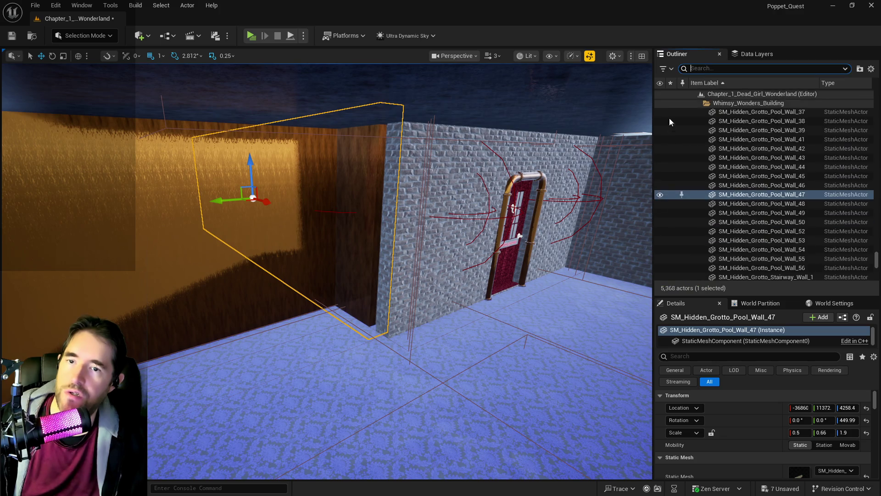
key("ctrl+s")
left_click_drag(393, 327, 393, 326)
left_click(393, 327)
Select SM_Hidden_Grotto_Pool_Wall_46 and frame it in the viewport
left_click_drag(256, 282, 256, 281)
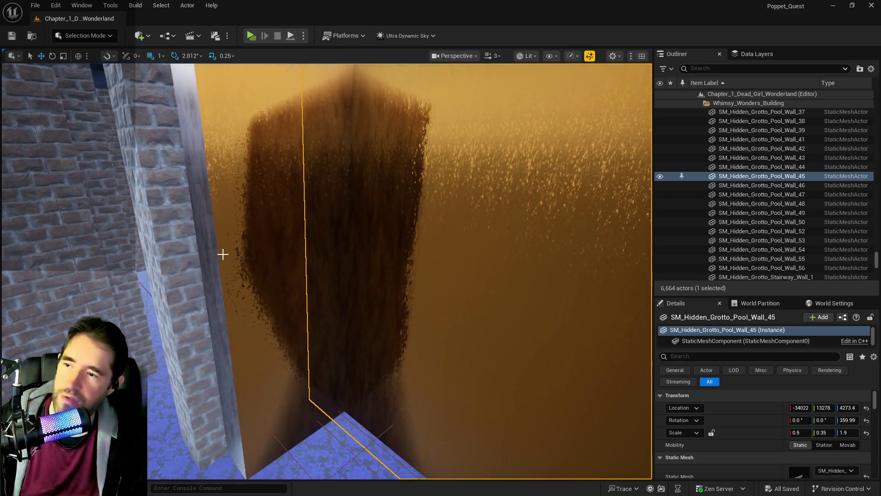
left_click(222, 254)
left_click_drag(232, 252, 218, 280)
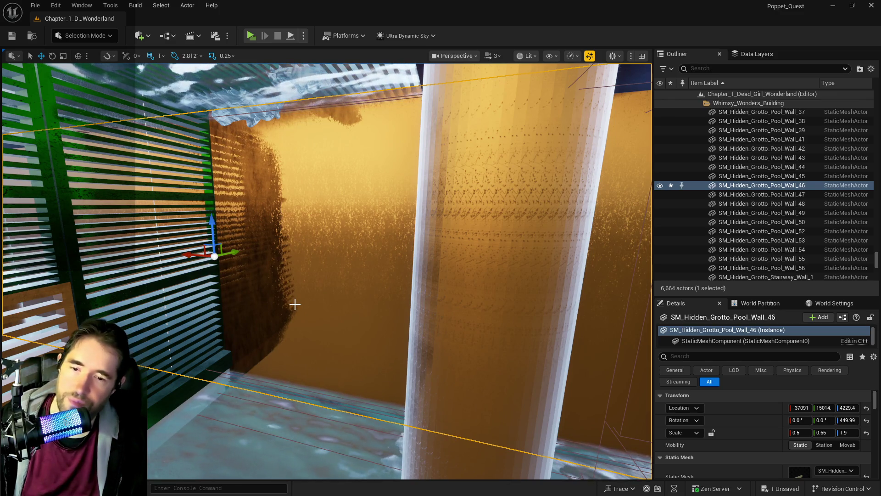
left_click(832, 435)
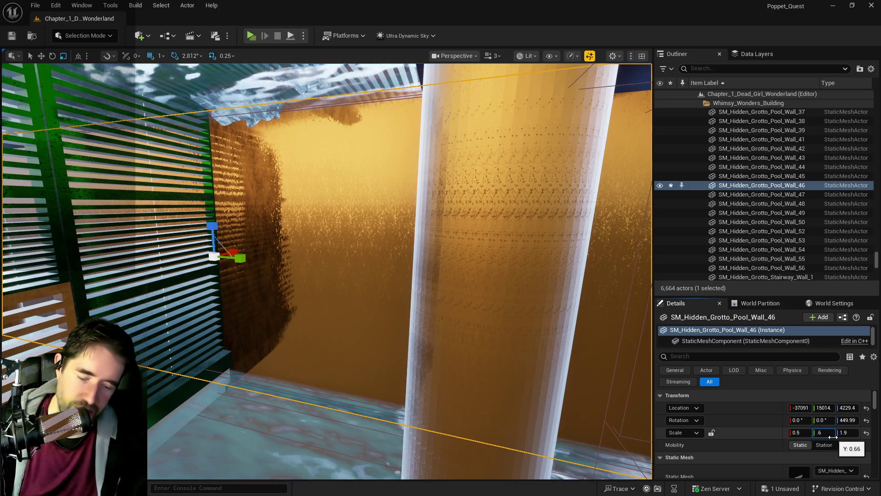
type("0.63")
Set Wall_46's Y scale to 0.58 and slide it along X toward the pillar
key("Return")
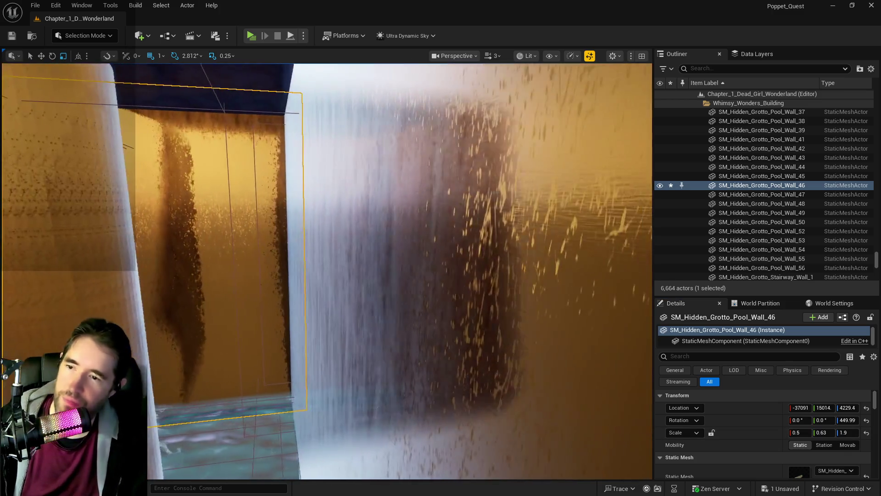
key("f")
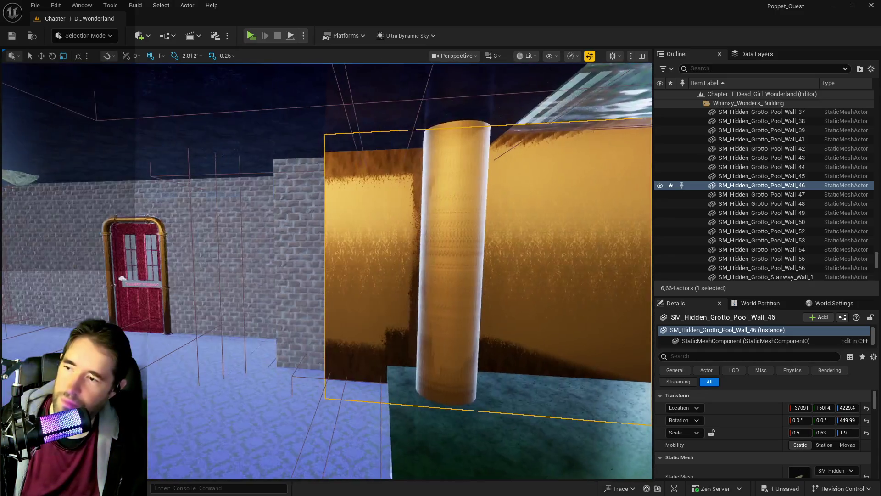
left_click_drag(542, 297, 541, 296)
left_click_drag(489, 279, 516, 278)
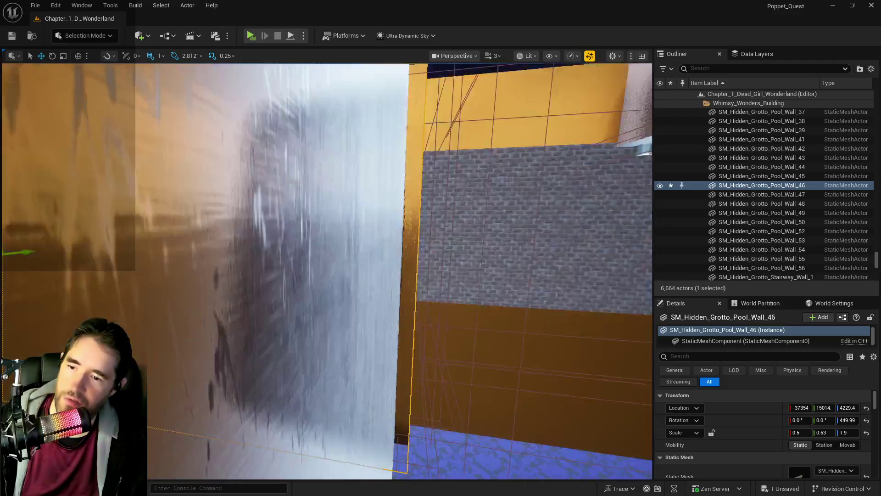
left_click_drag(326, 271, 326, 271)
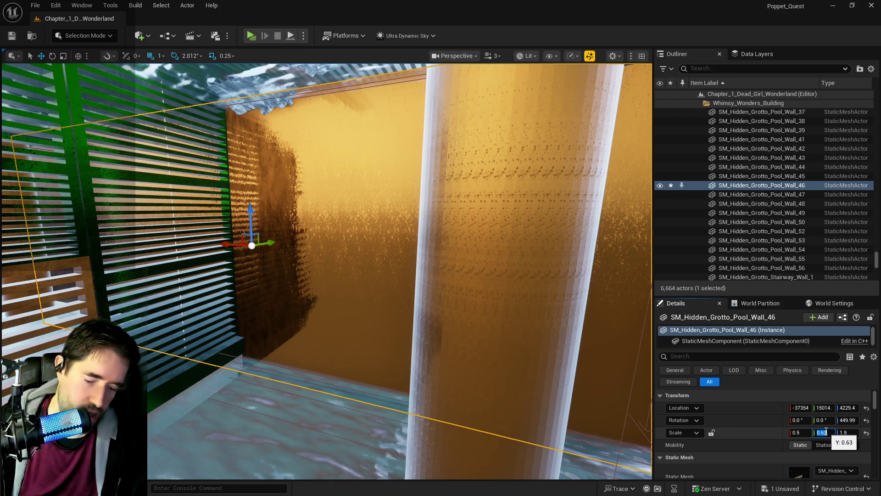
type(".56")
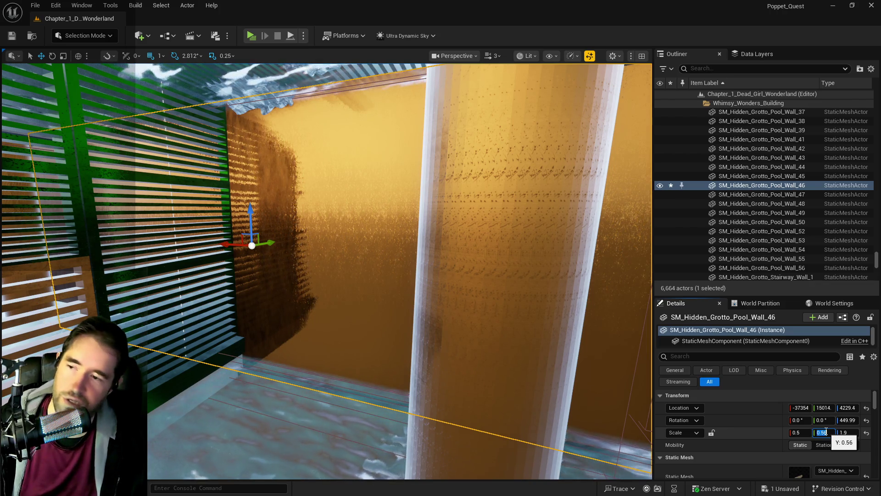
key("Return")
left_click_drag(580, 354, 581, 354)
left_click_drag(372, 314, 371, 314)
left_click(825, 432)
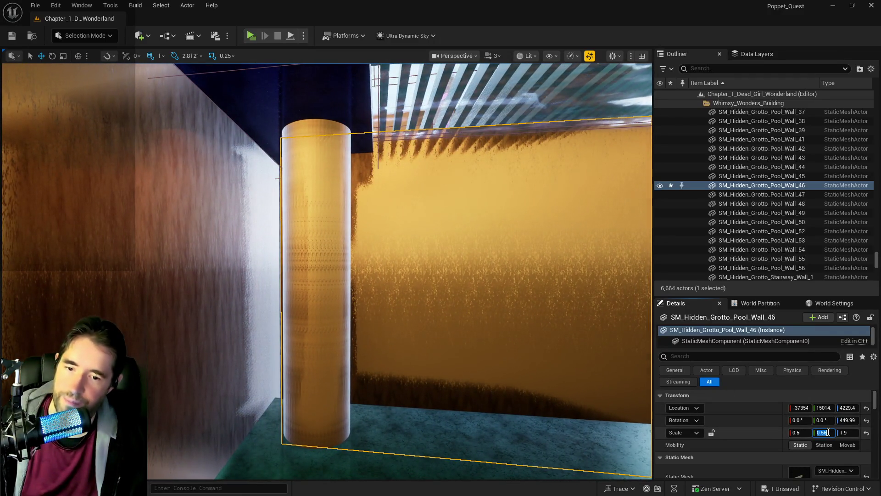
type(".58")
key("Return")
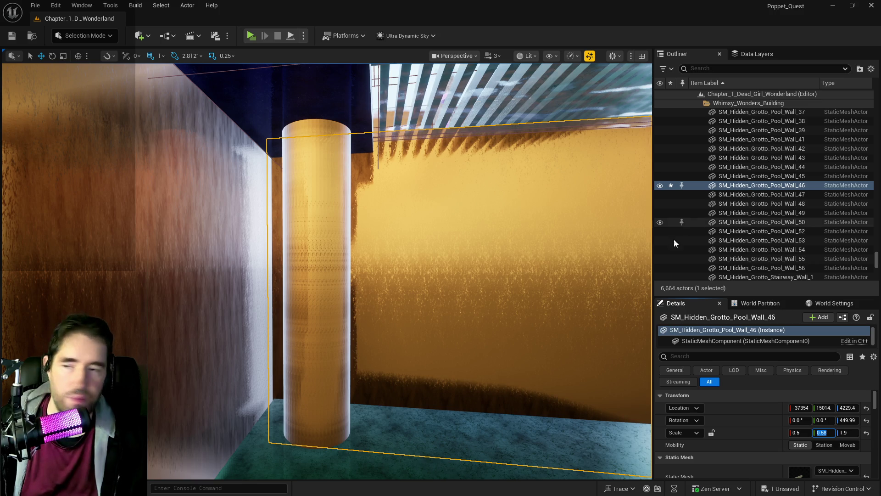
Set Wall_46's Z scale to 1.7 and raise the wall upward
mouse_move(349, 257)
left_mouse_down()
mouse_move(321, 262)
mouse_move(335, 263)
mouse_move(322, 276)
left_mouse_up()
key("r")
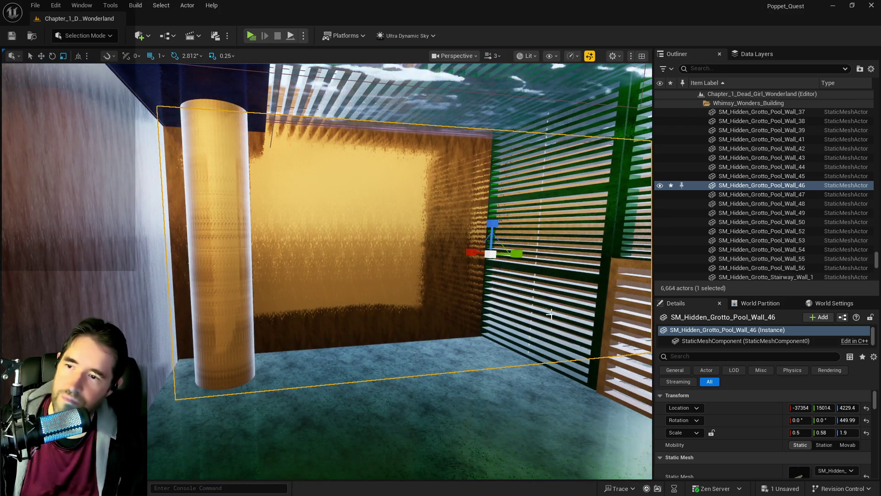
left_click(850, 431)
type("1.8")
left_click(855, 431)
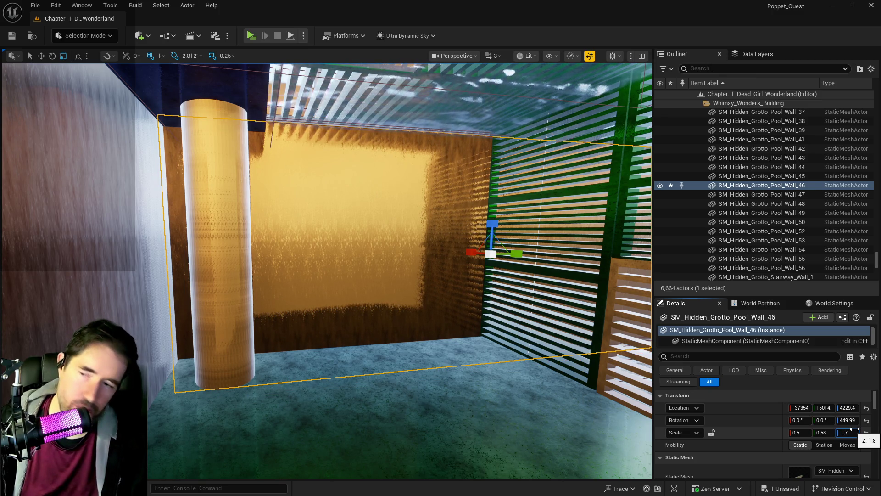
left_click(855, 430)
left_click(41, 56)
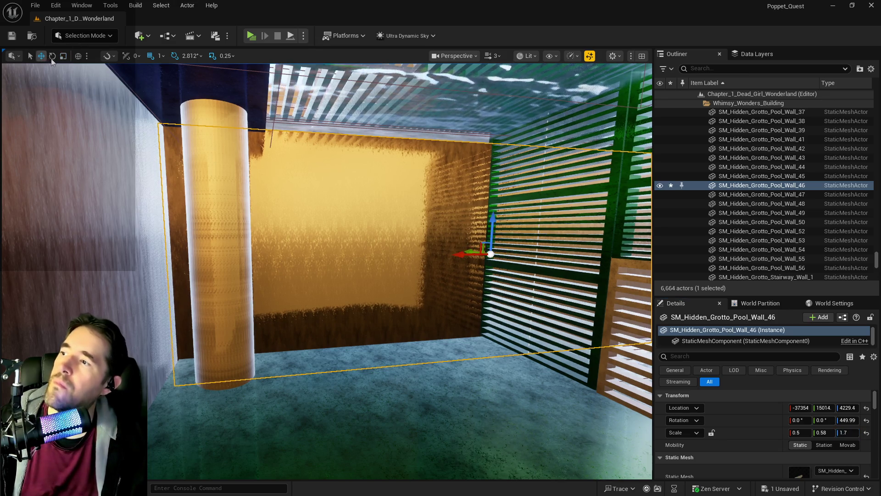
left_click_drag(496, 218, 496, 199)
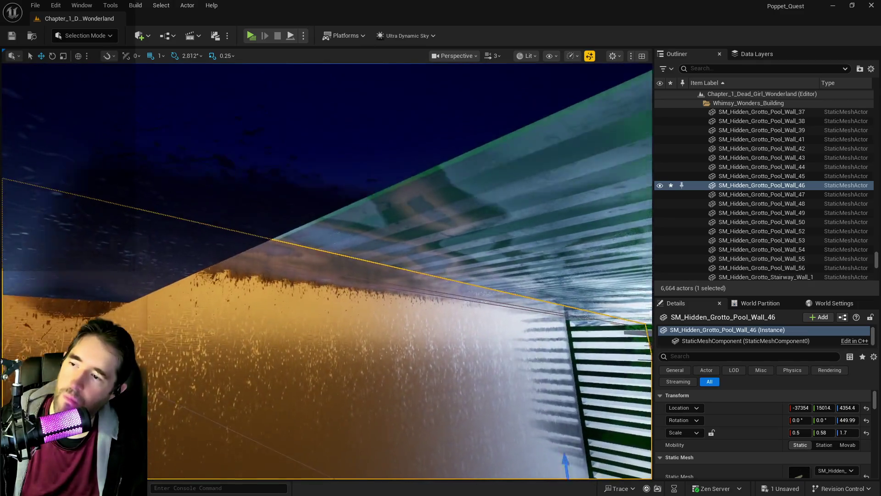
Raise Wall_46 a little higher to 4409.4 Z, then select SM_Hidden_Grotto_Pool_Wall_47
key("s")
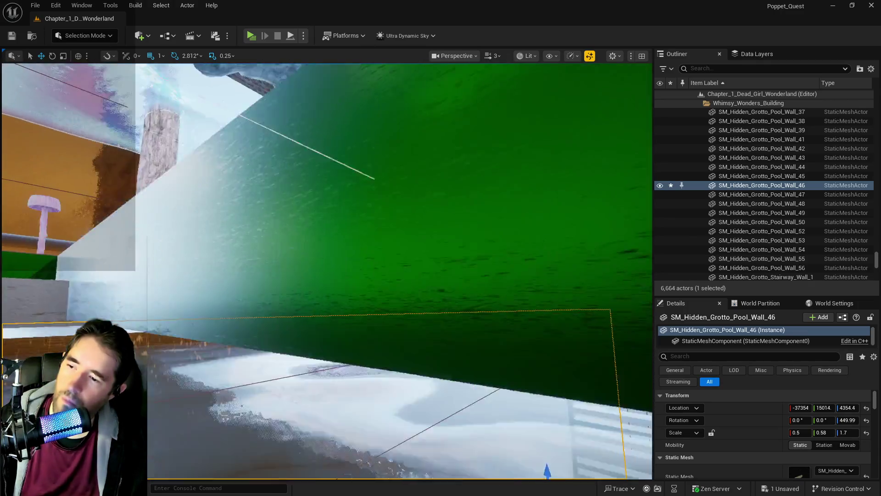
key("s")
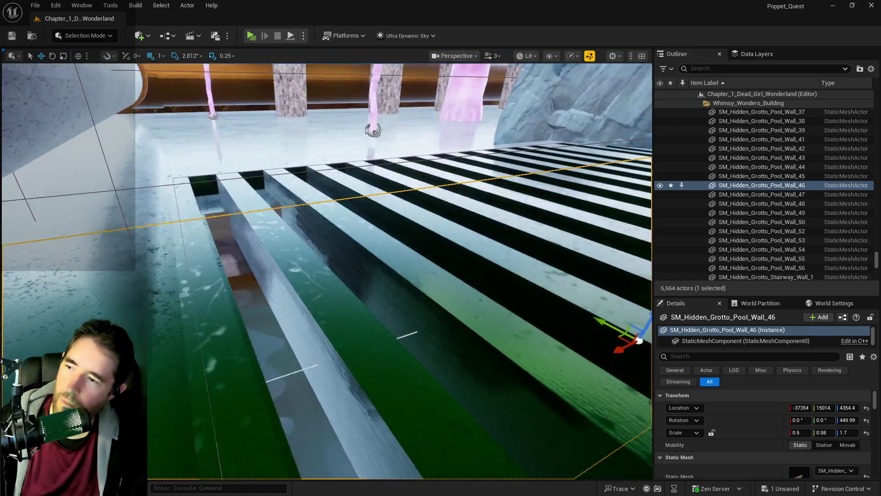
key("s")
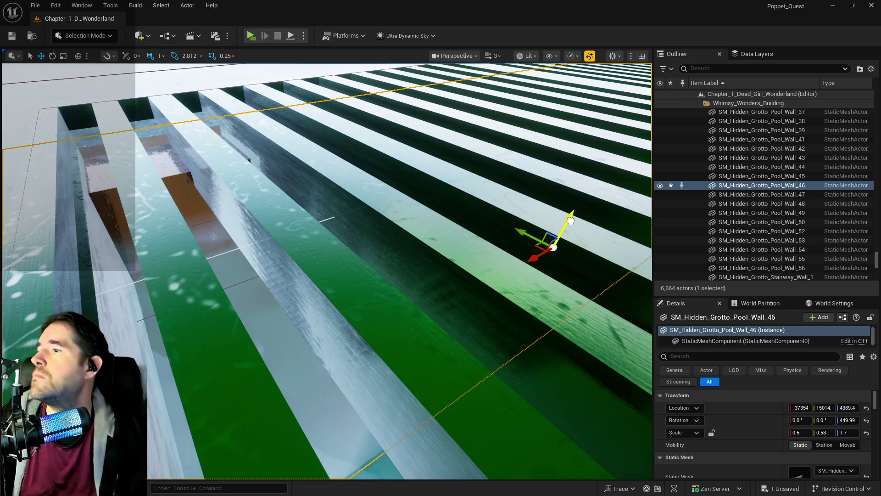
left_click_drag(570, 226, 569, 221)
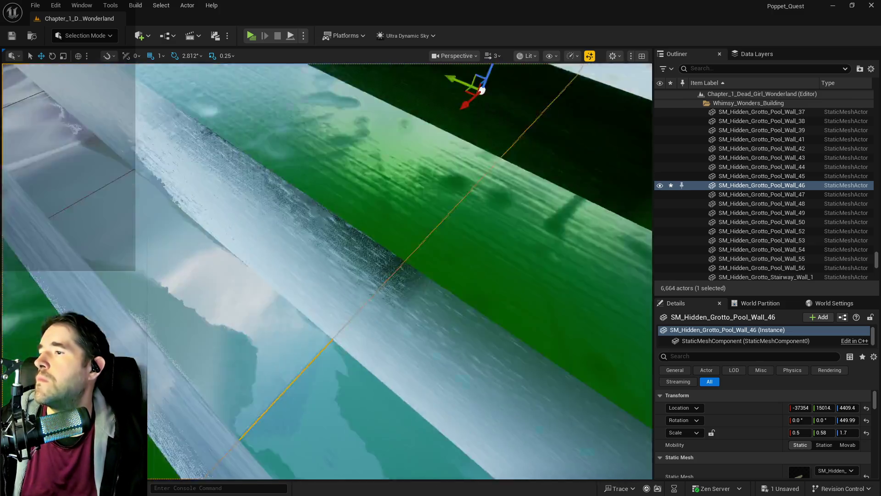
key("w")
key("s")
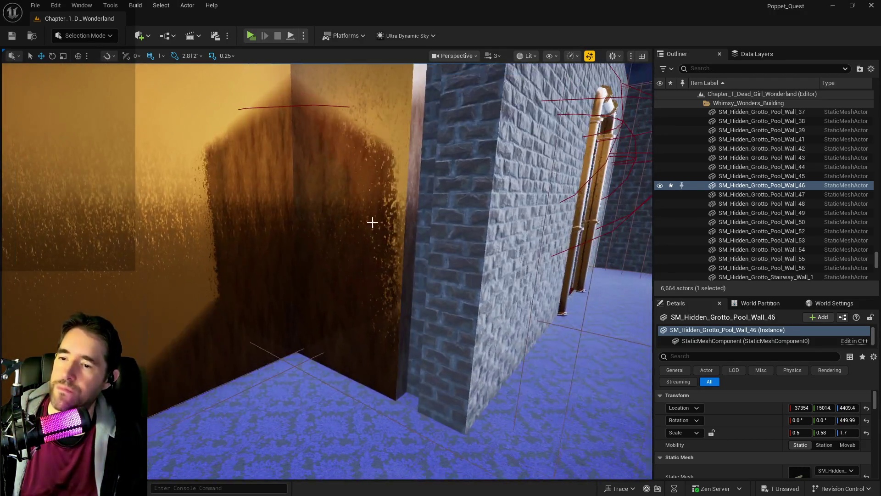
left_click(361, 223)
key("a")
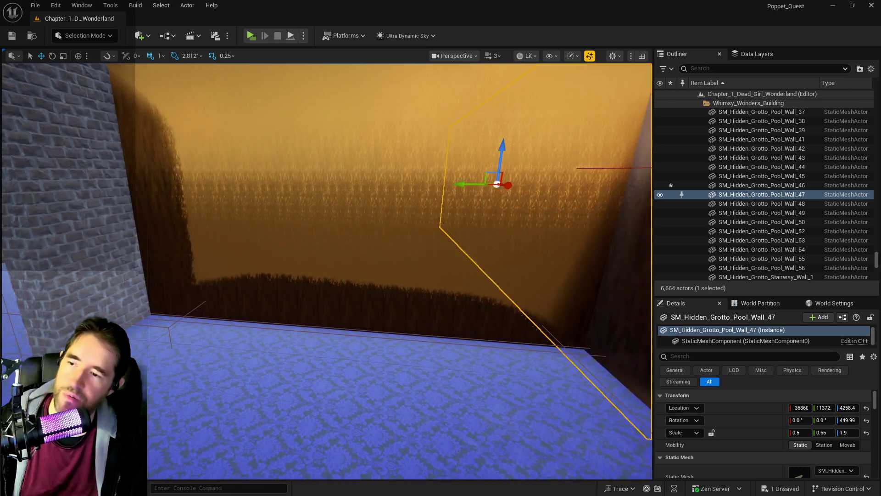